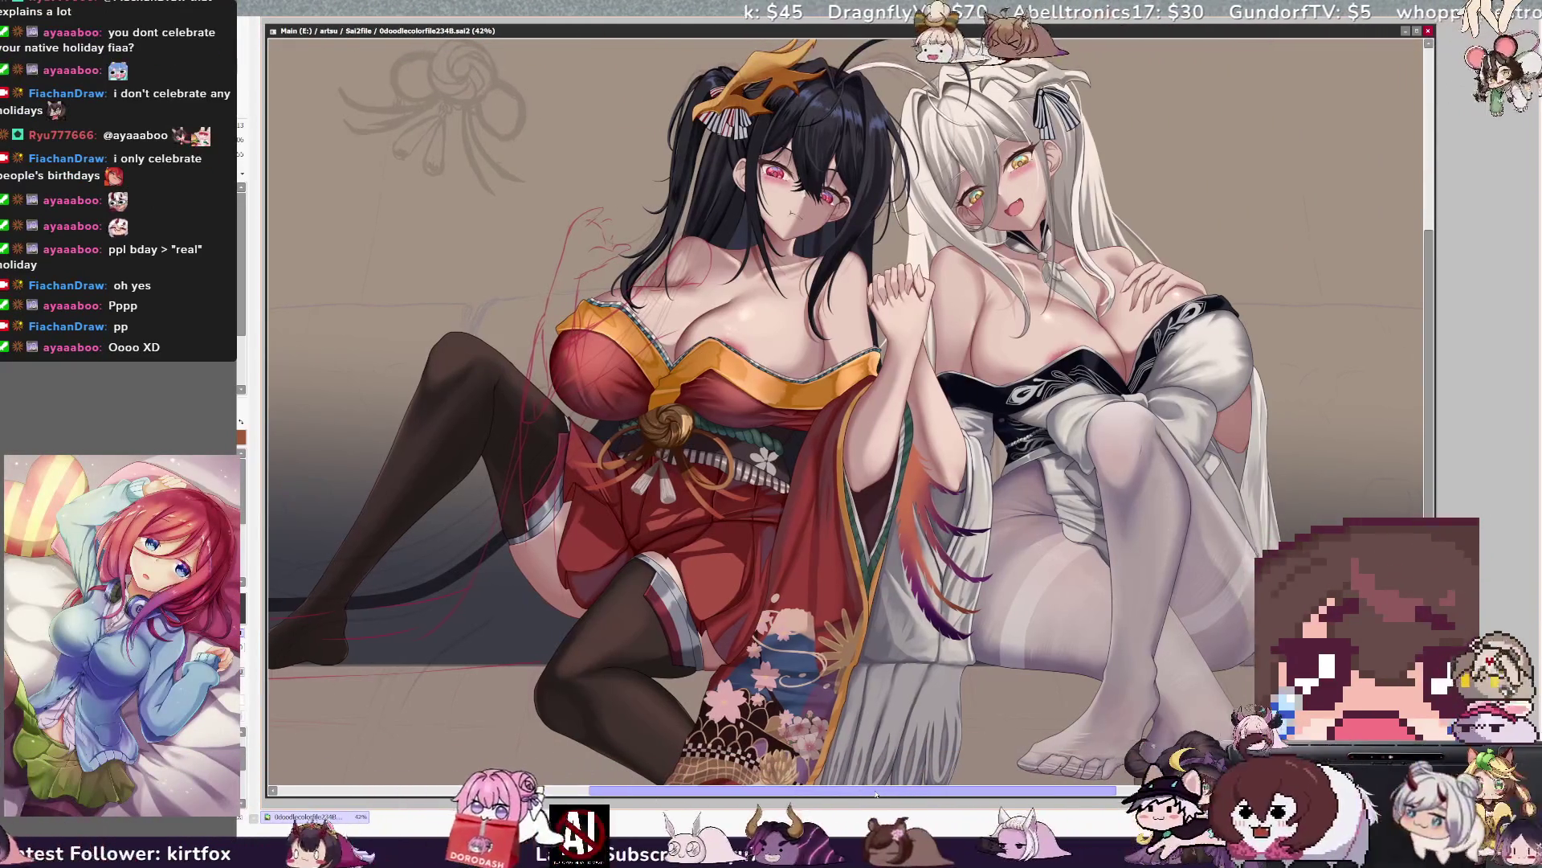
scroll(844, 410, "up", 3)
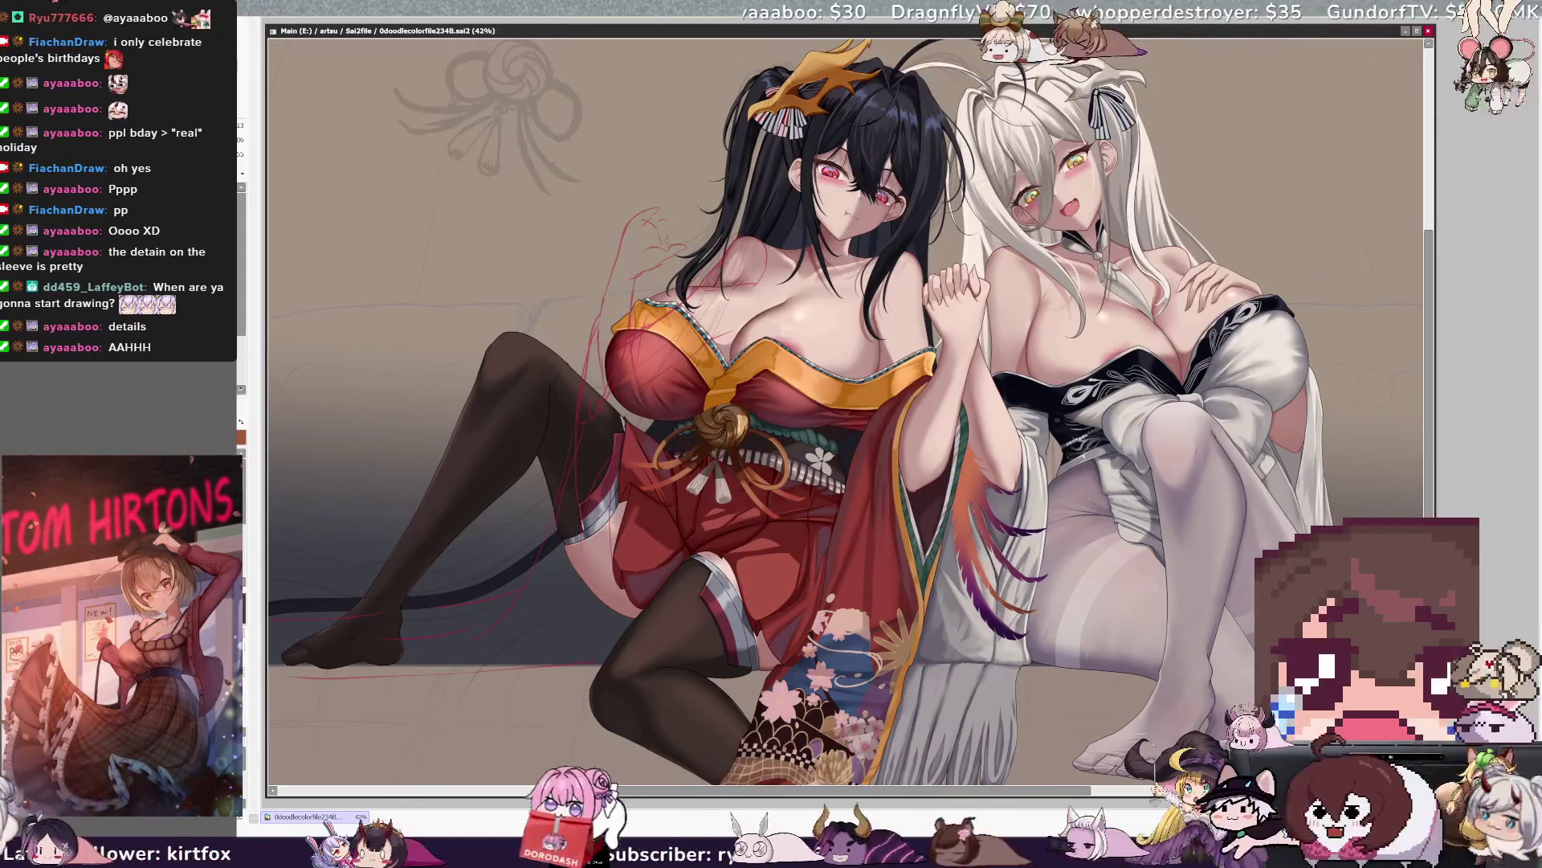
scroll(843, 410, "down", 2)
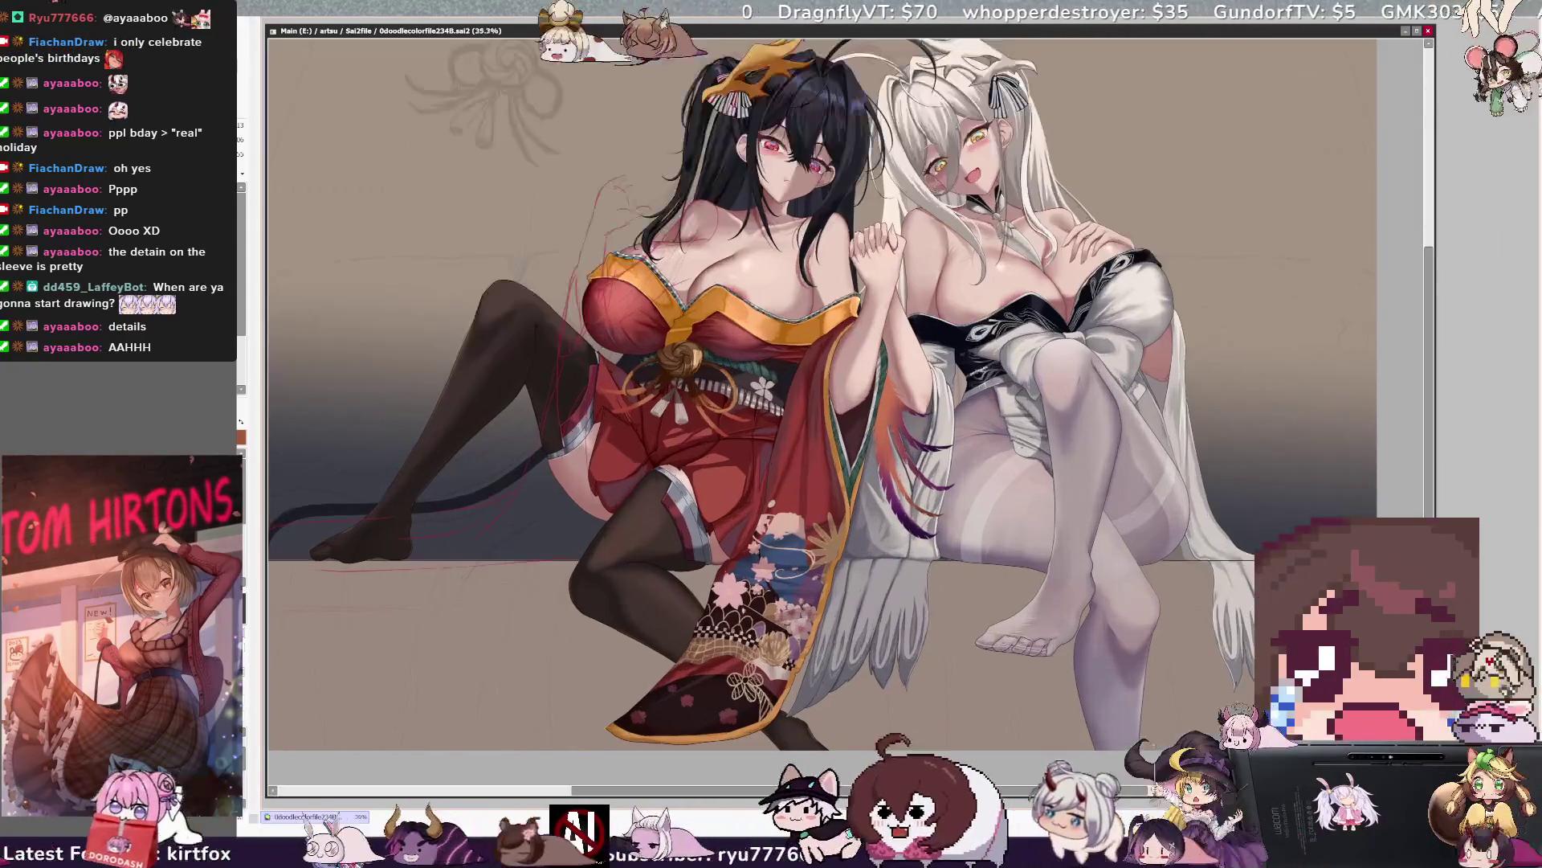
scroll(964, 723, "up", 2)
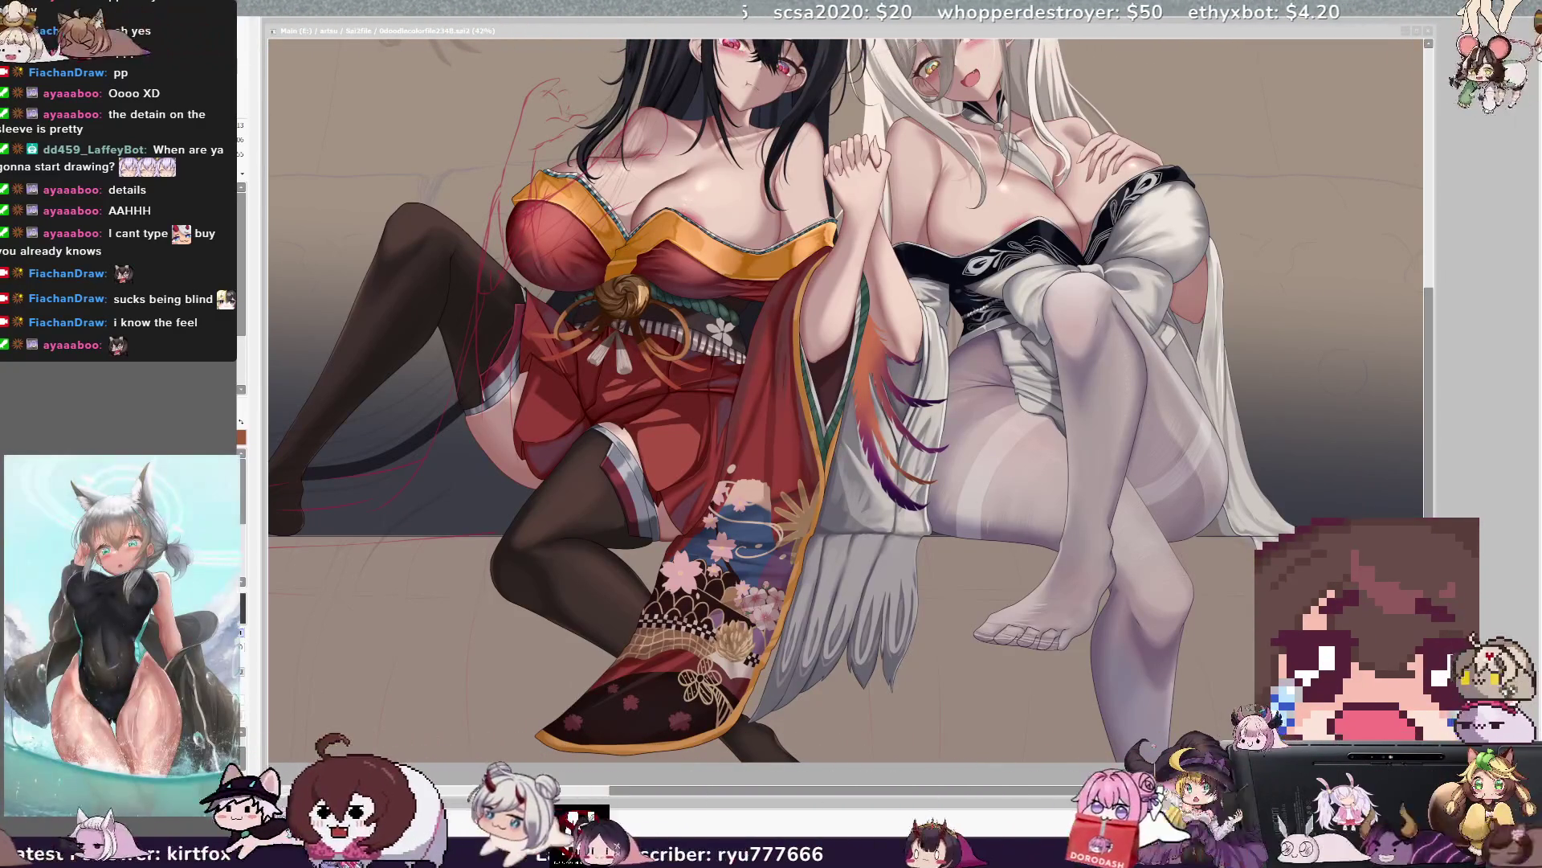
scroll(844, 398, "left", 3)
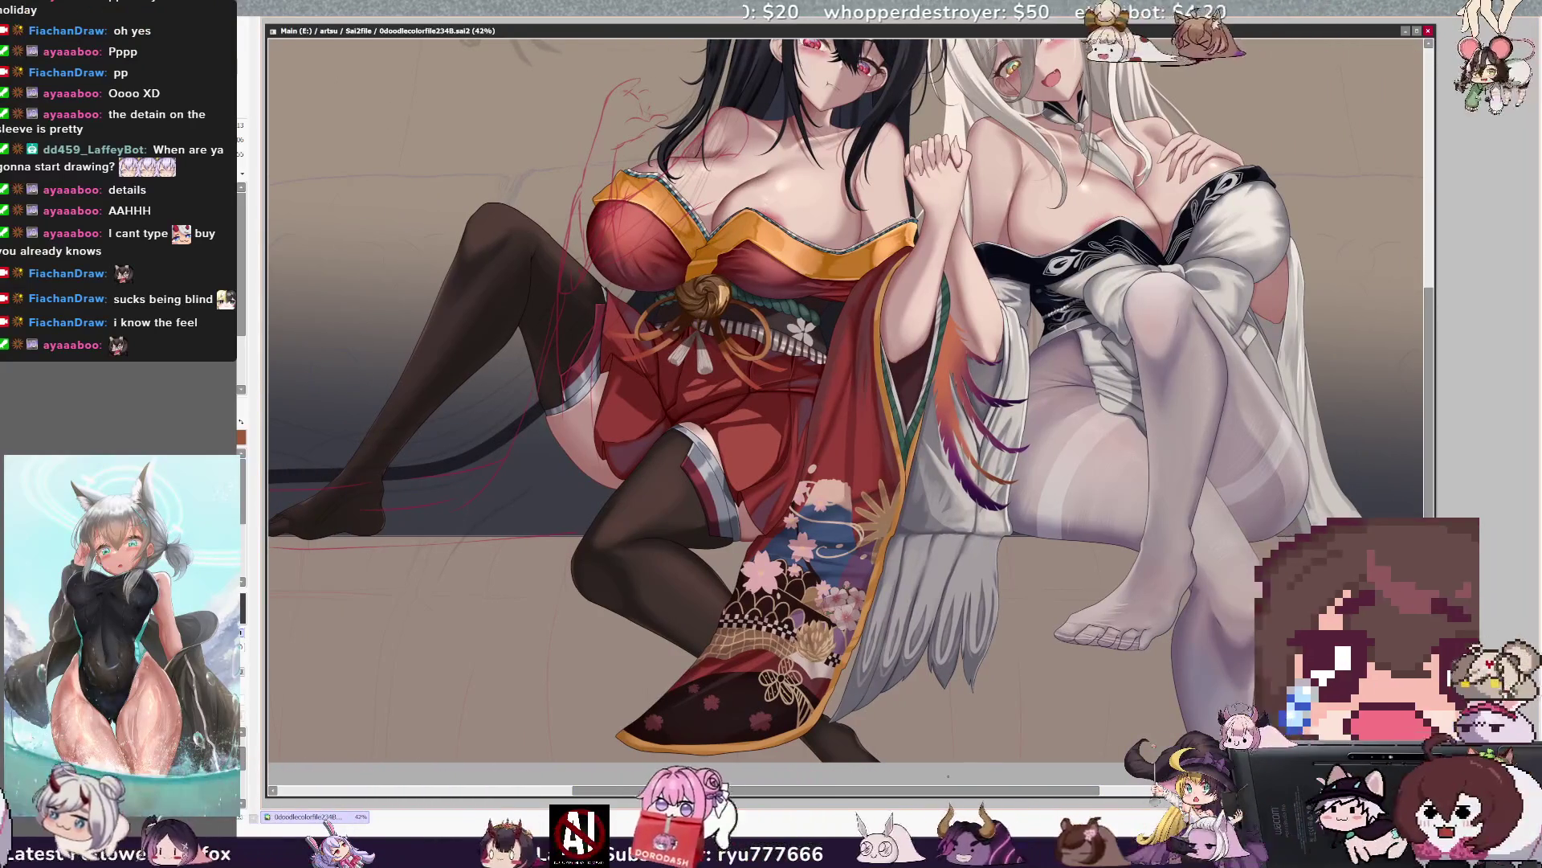
scroll(844, 410, "up", 1)
scroll(844, 410, "down", 2)
scroll(843, 410, "up", 3)
scroll(844, 411, "up", 3)
scroll(843, 410, "down", 2)
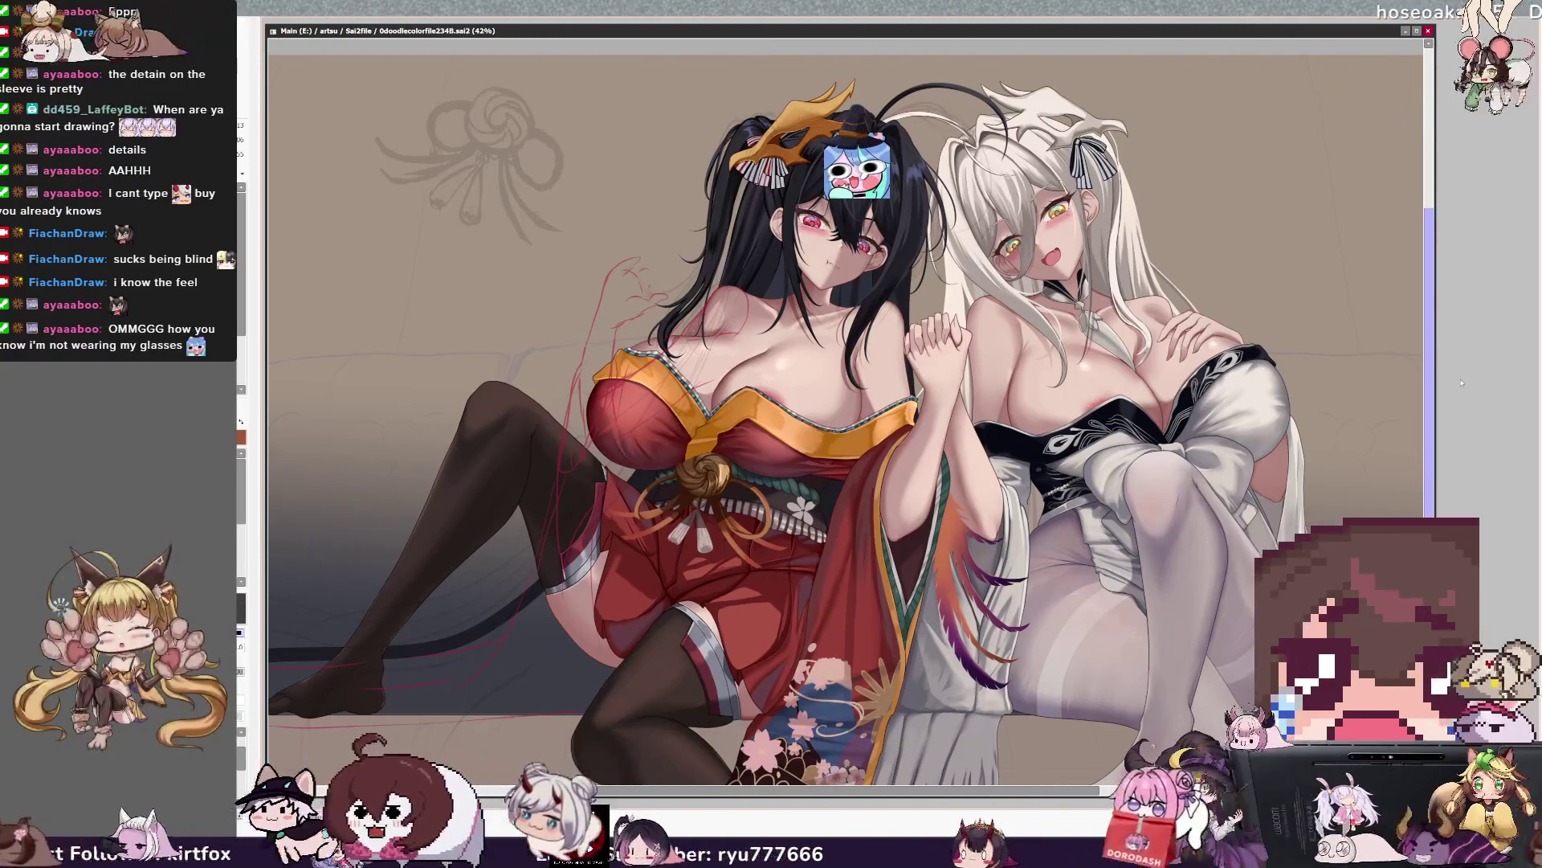
scroll(844, 410, "up", 2)
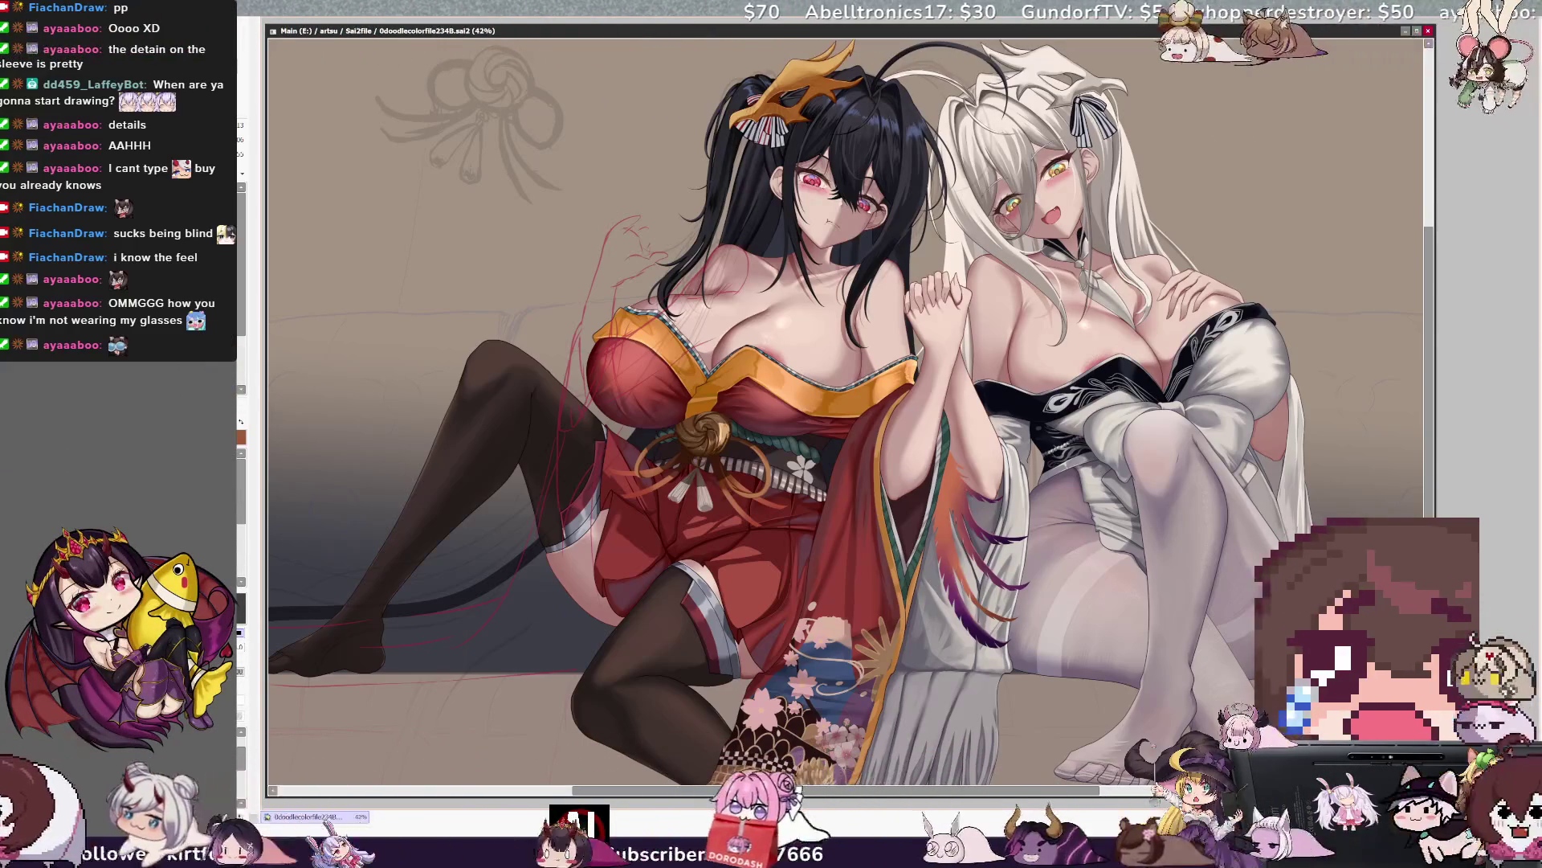
scroll(668, 425, "up", 3)
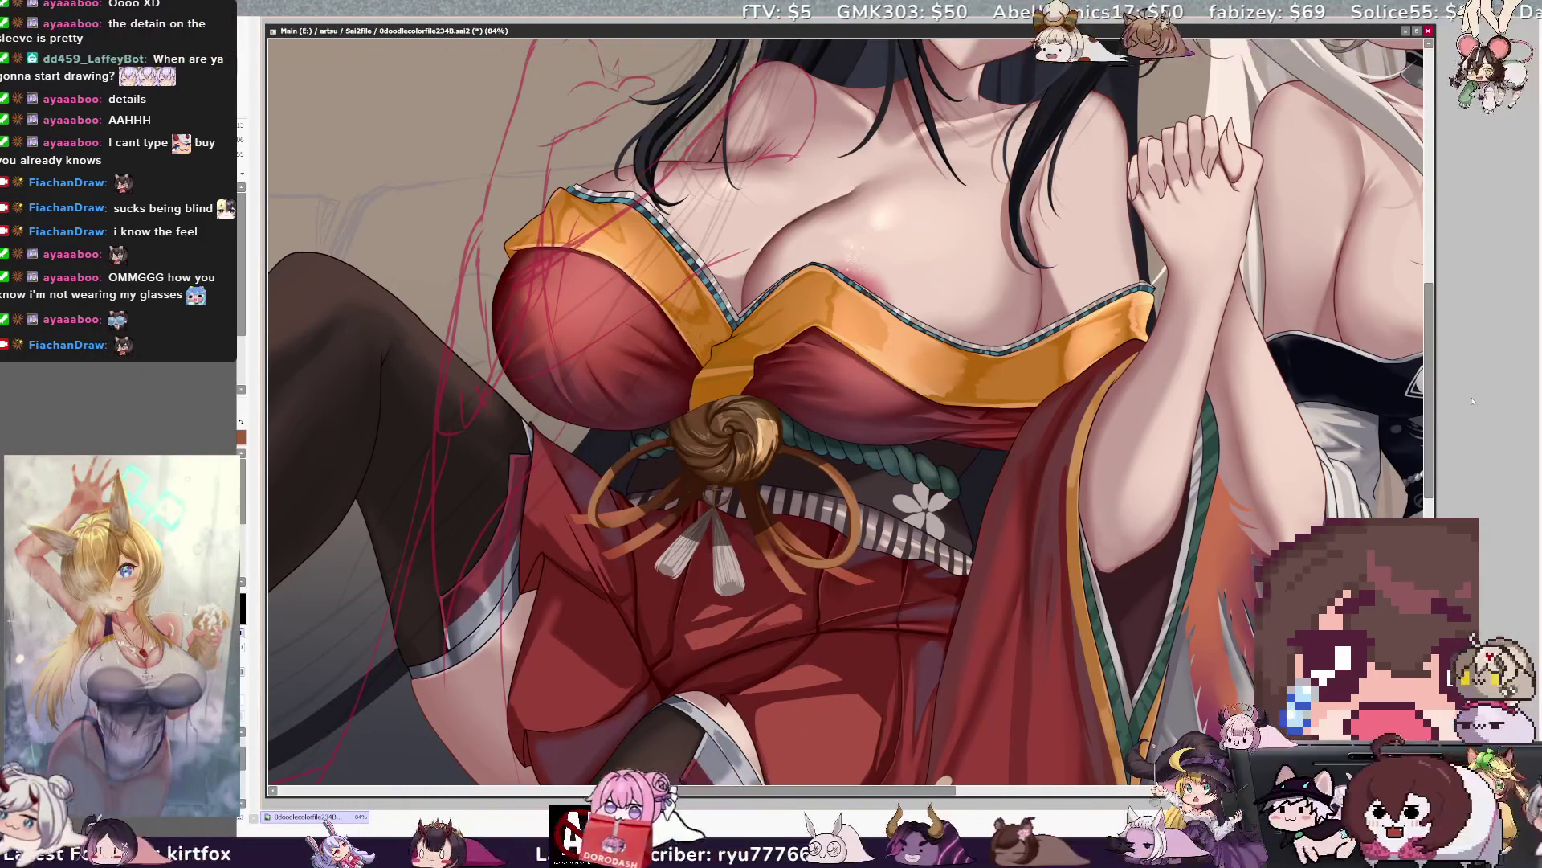
scroll(843, 422, "down", 1)
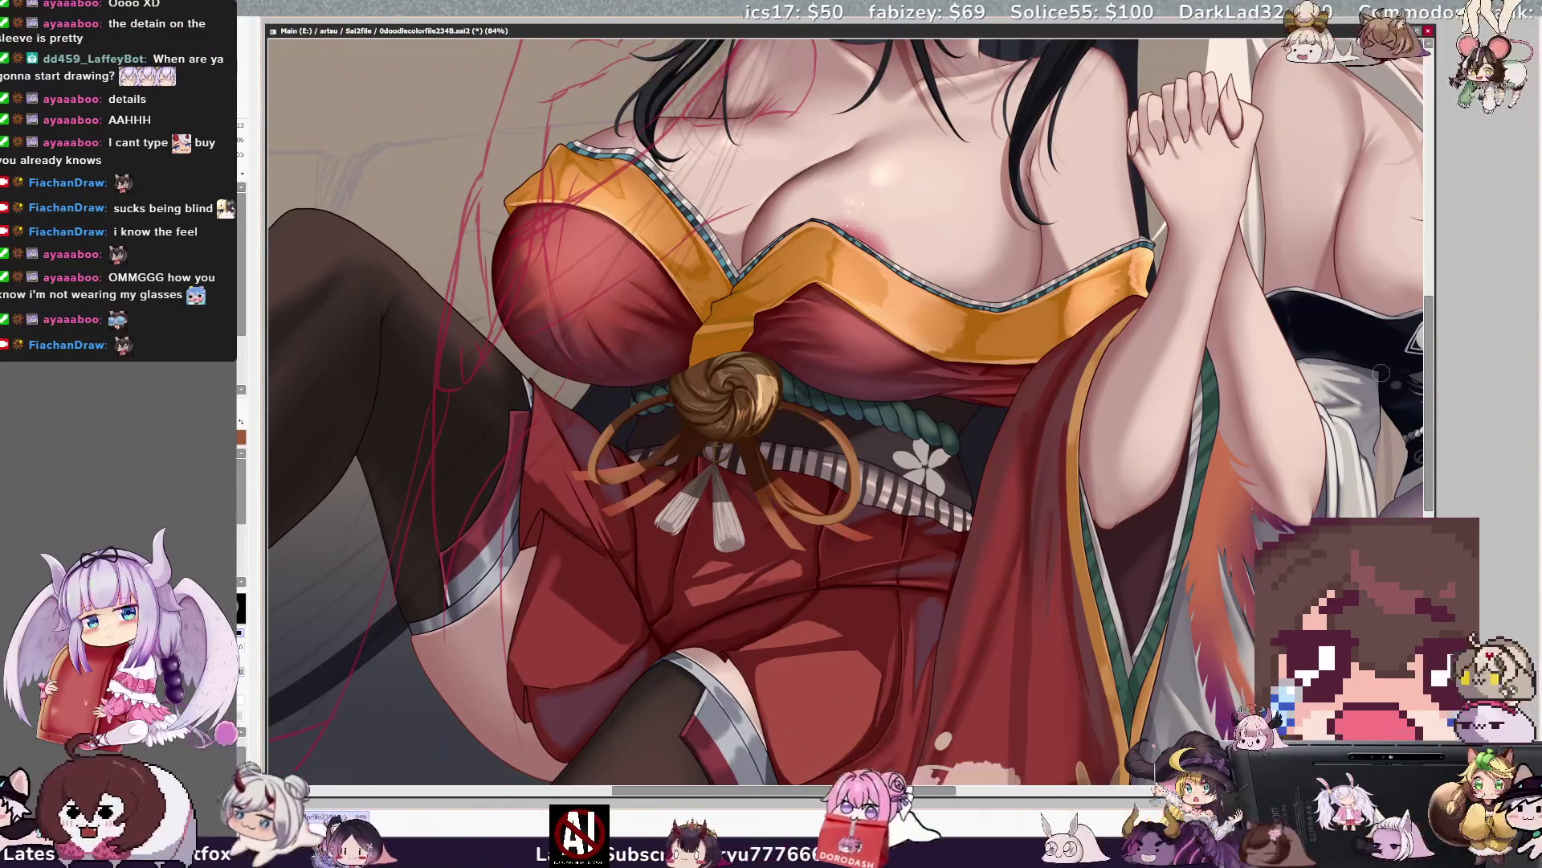
scroll(844, 422, "down", 1)
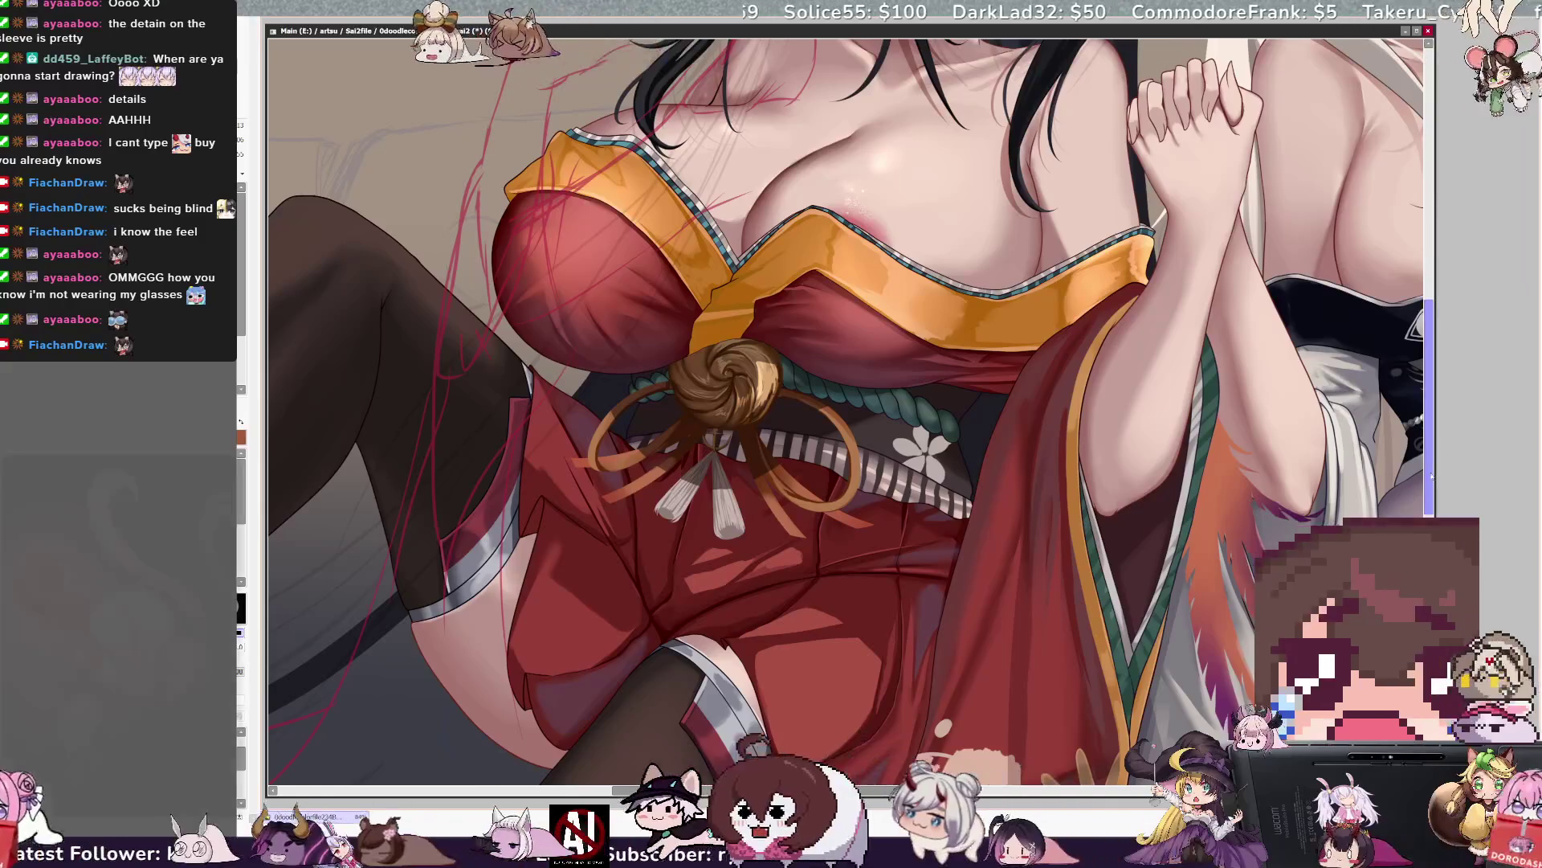
scroll(843, 410, "up", 2)
scroll(844, 422, "up", 1)
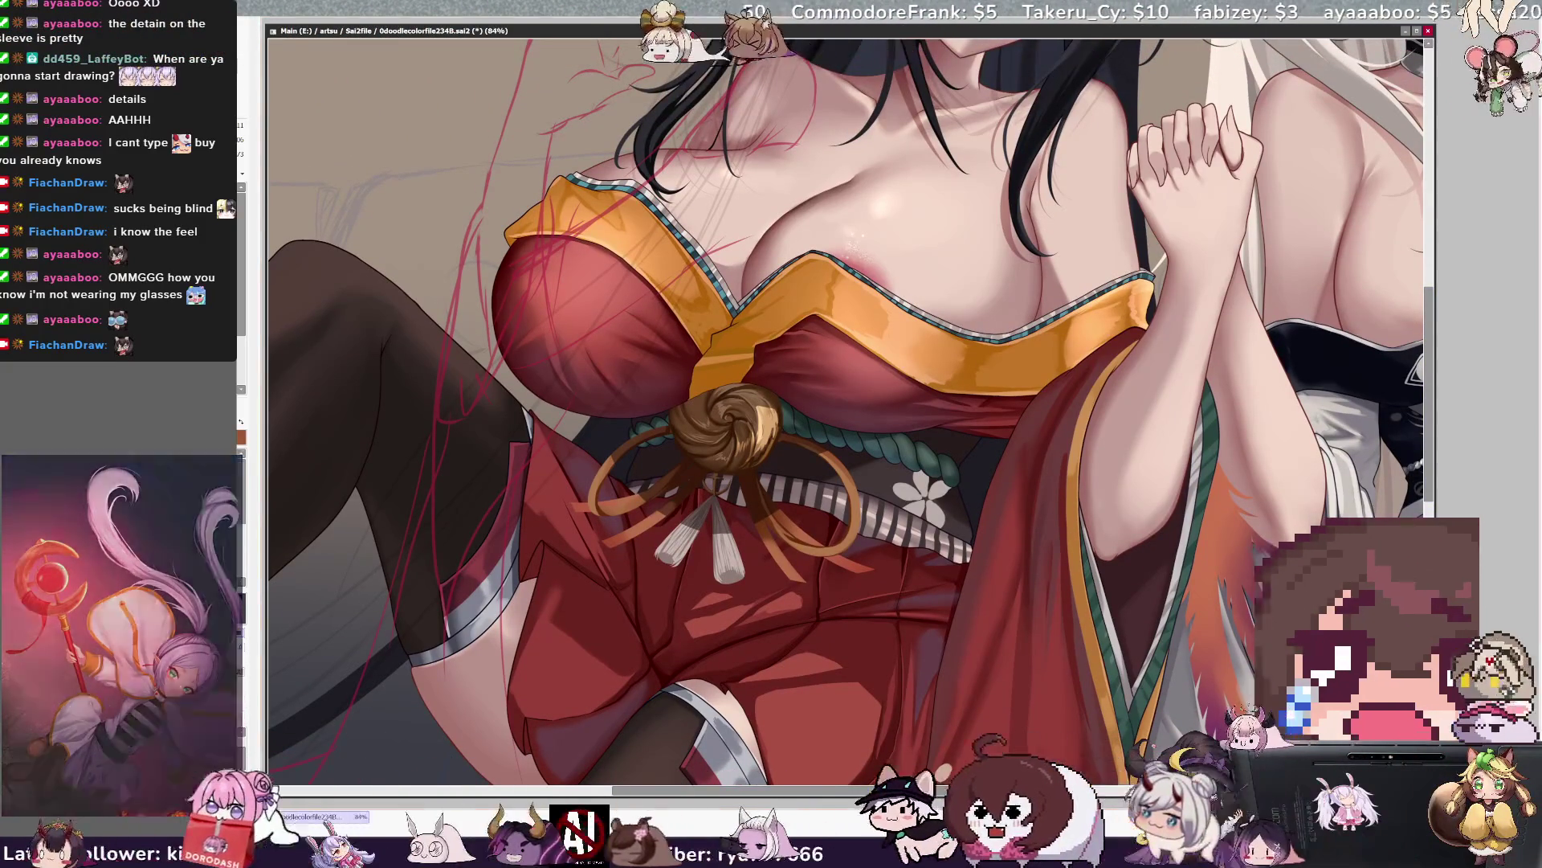
scroll(844, 421, "right", 1)
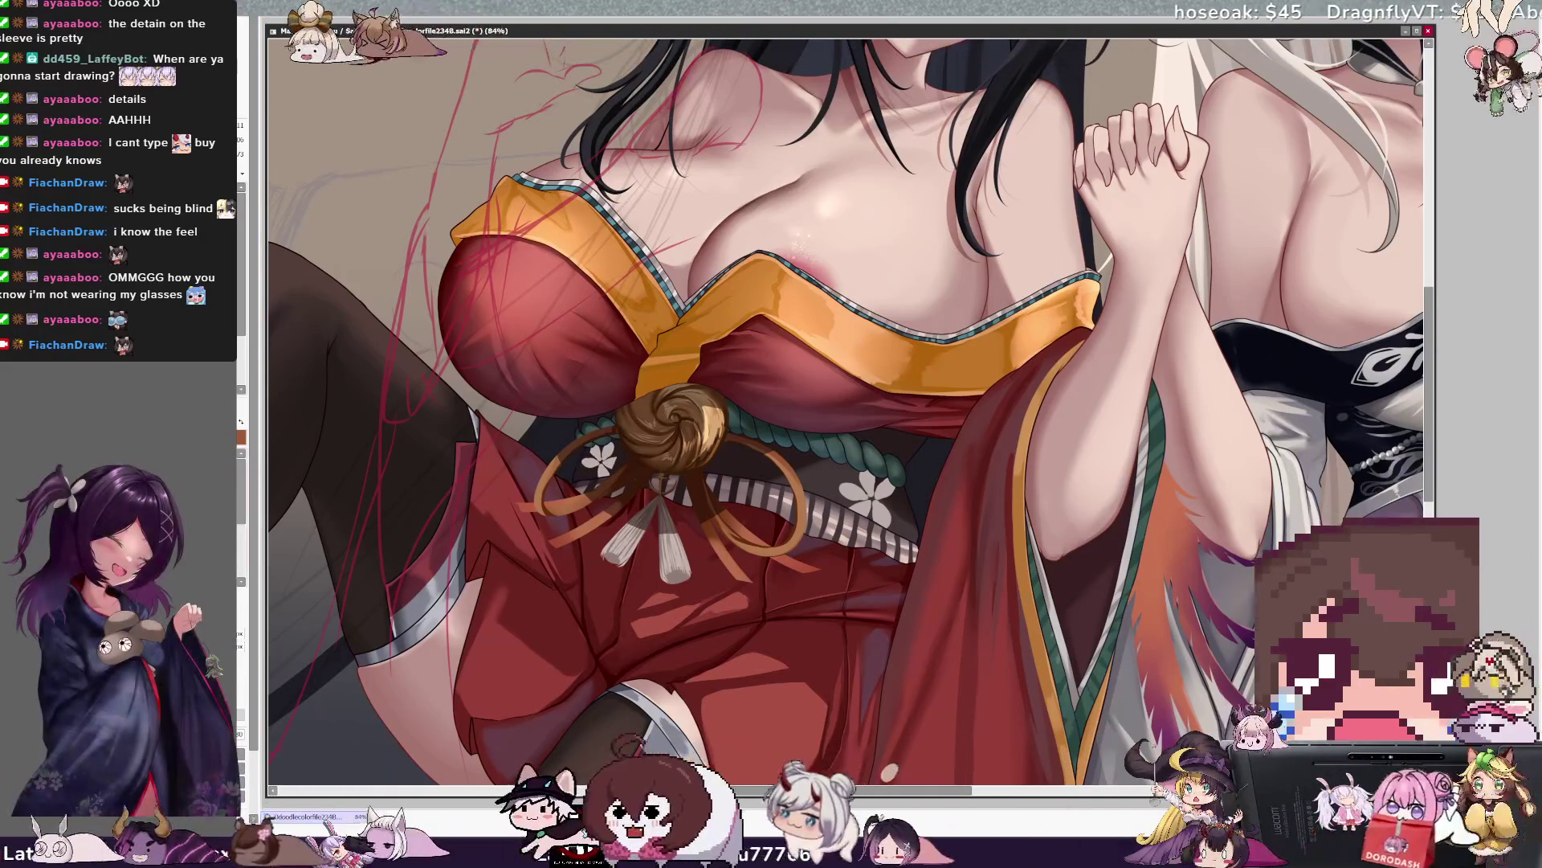
Shrink the brush with '[' and restore the second white flower pattern on the dark obi.
key("bracketleft")
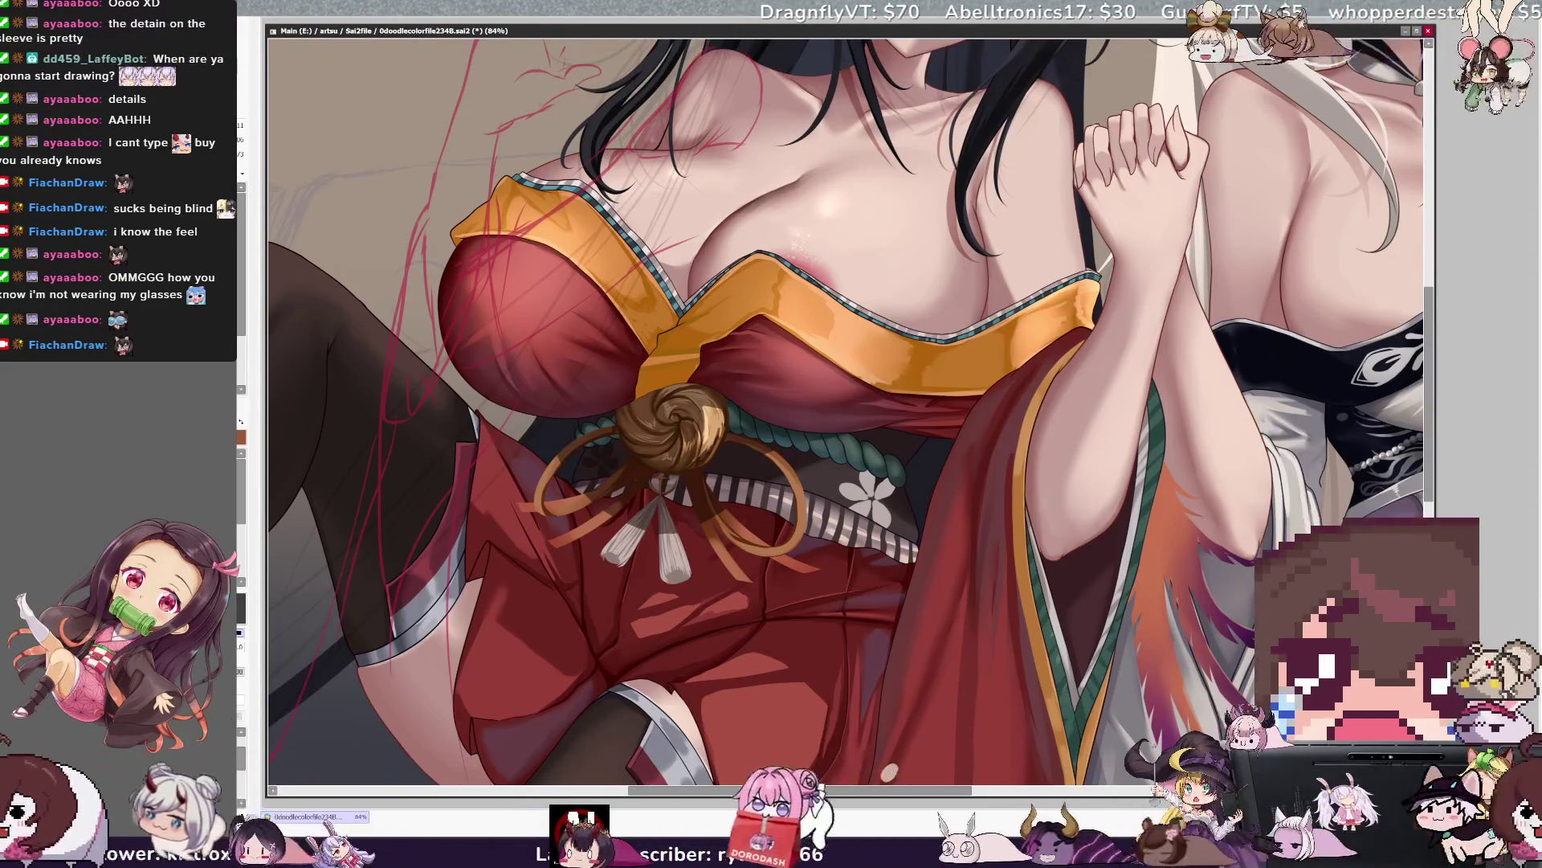
key("ctrl+v")
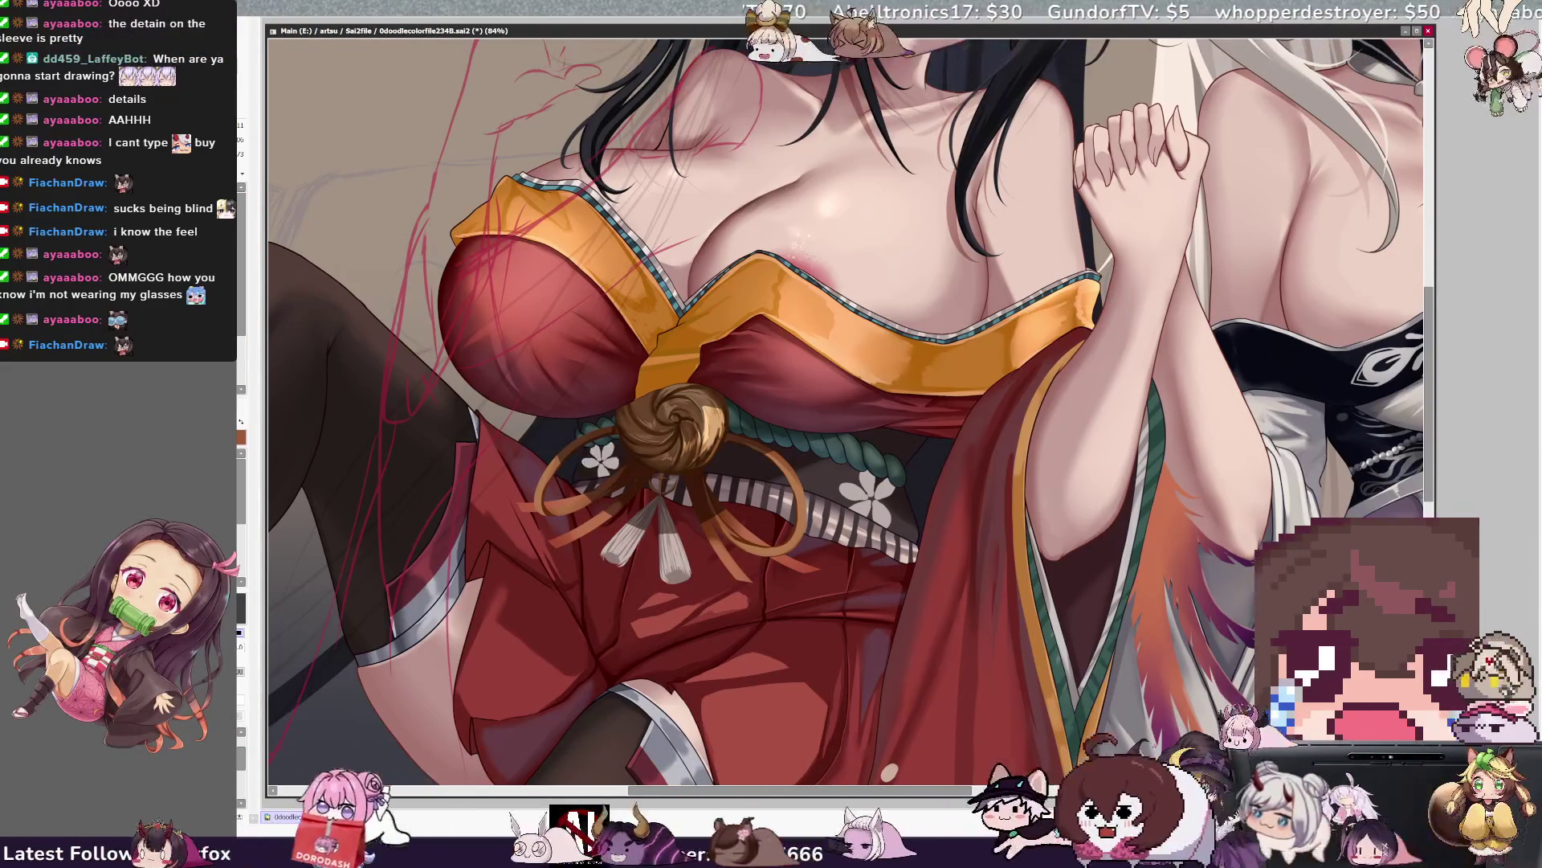
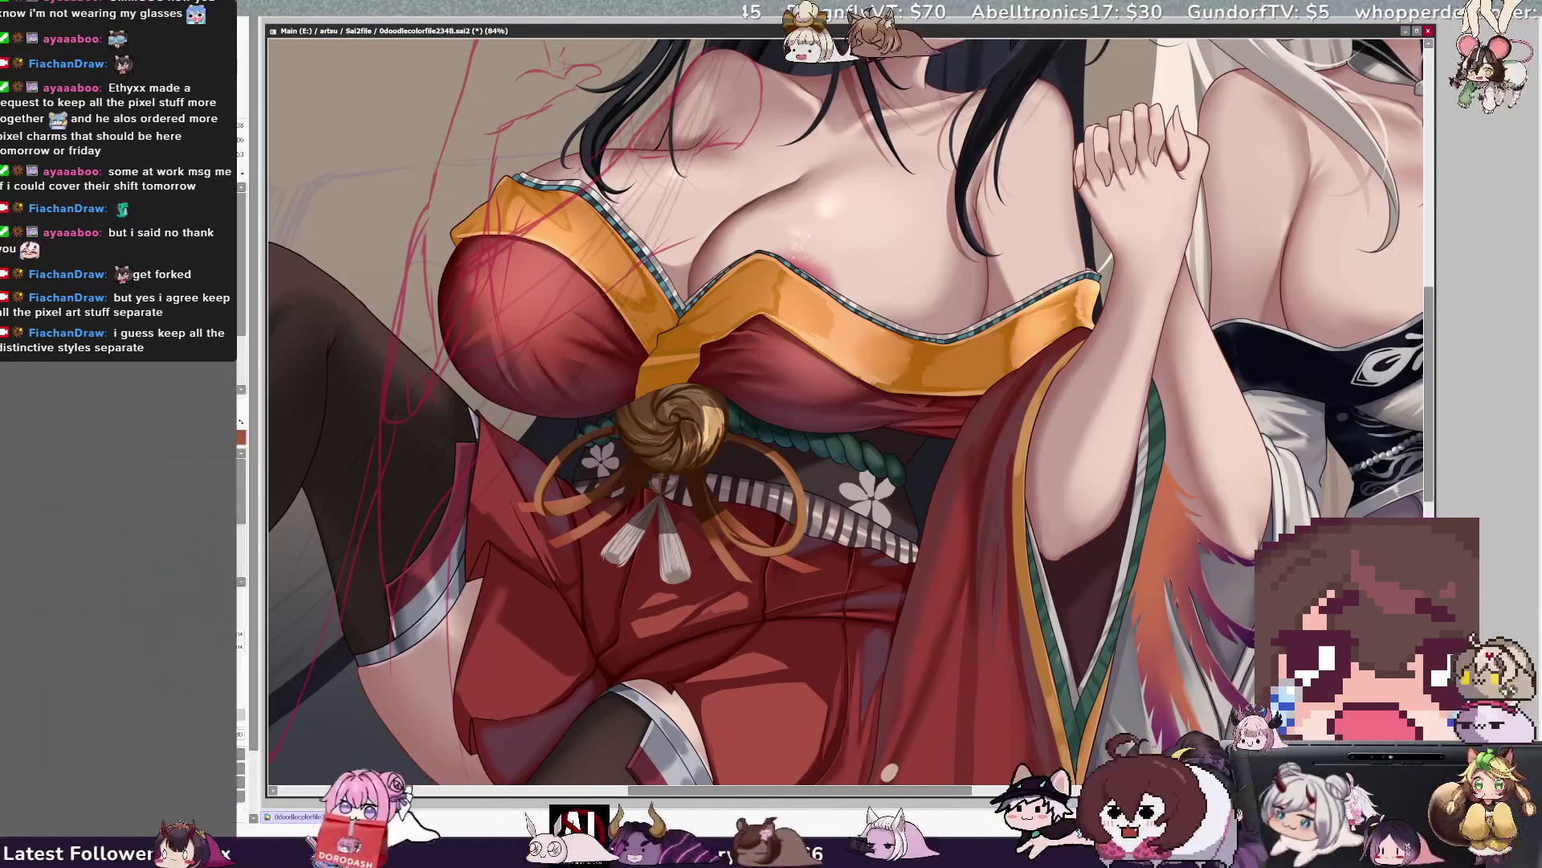
Select the dark flowered obi band with the Magic Wand and ready the brush to paint inside it.
left_click_drag(603, 395, 616, 418)
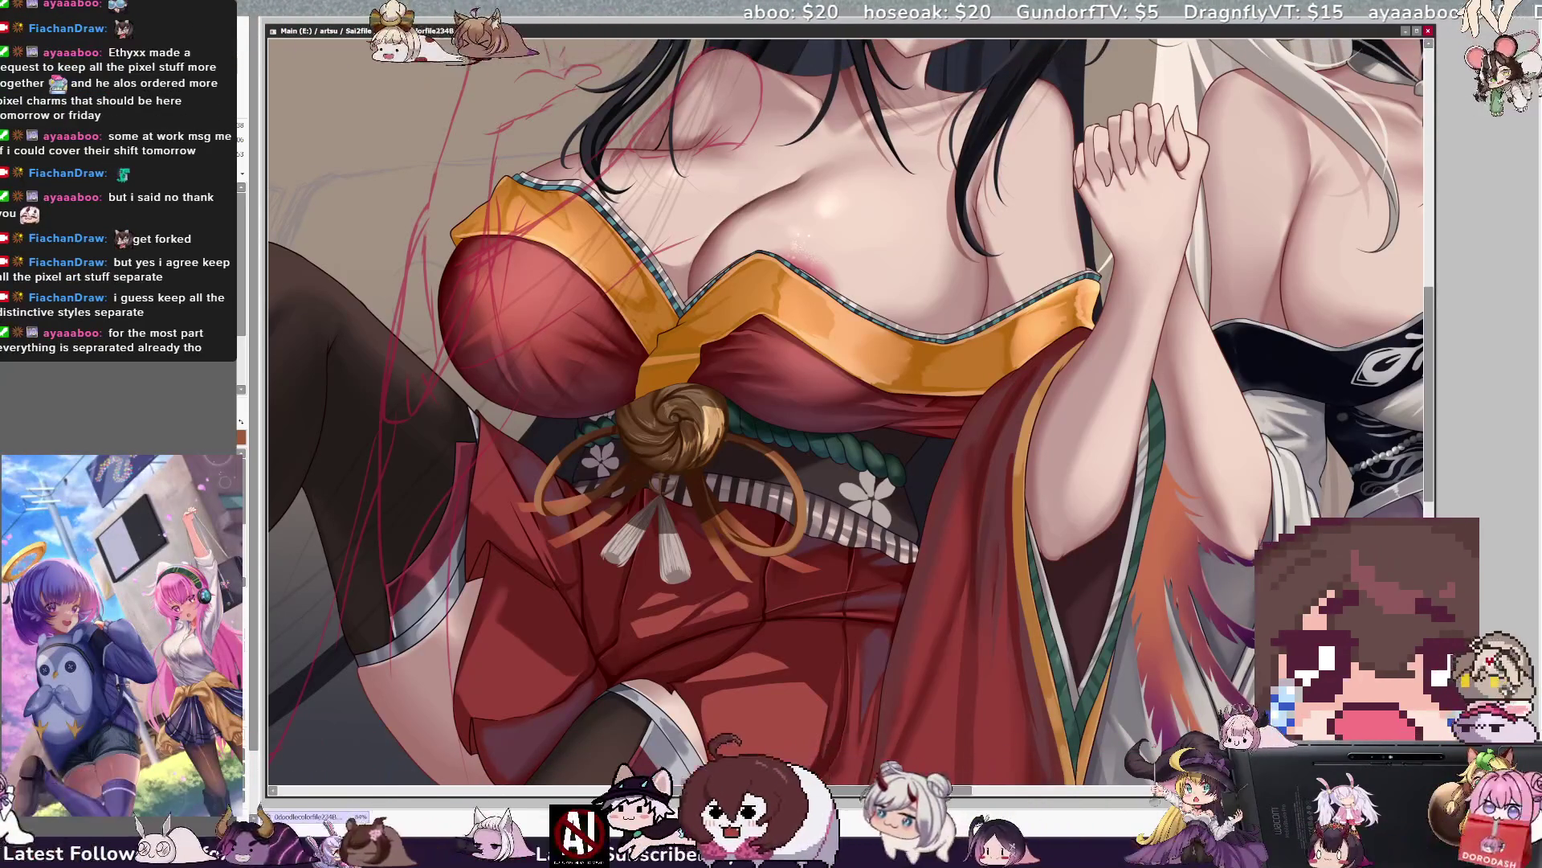
left_click(763, 464)
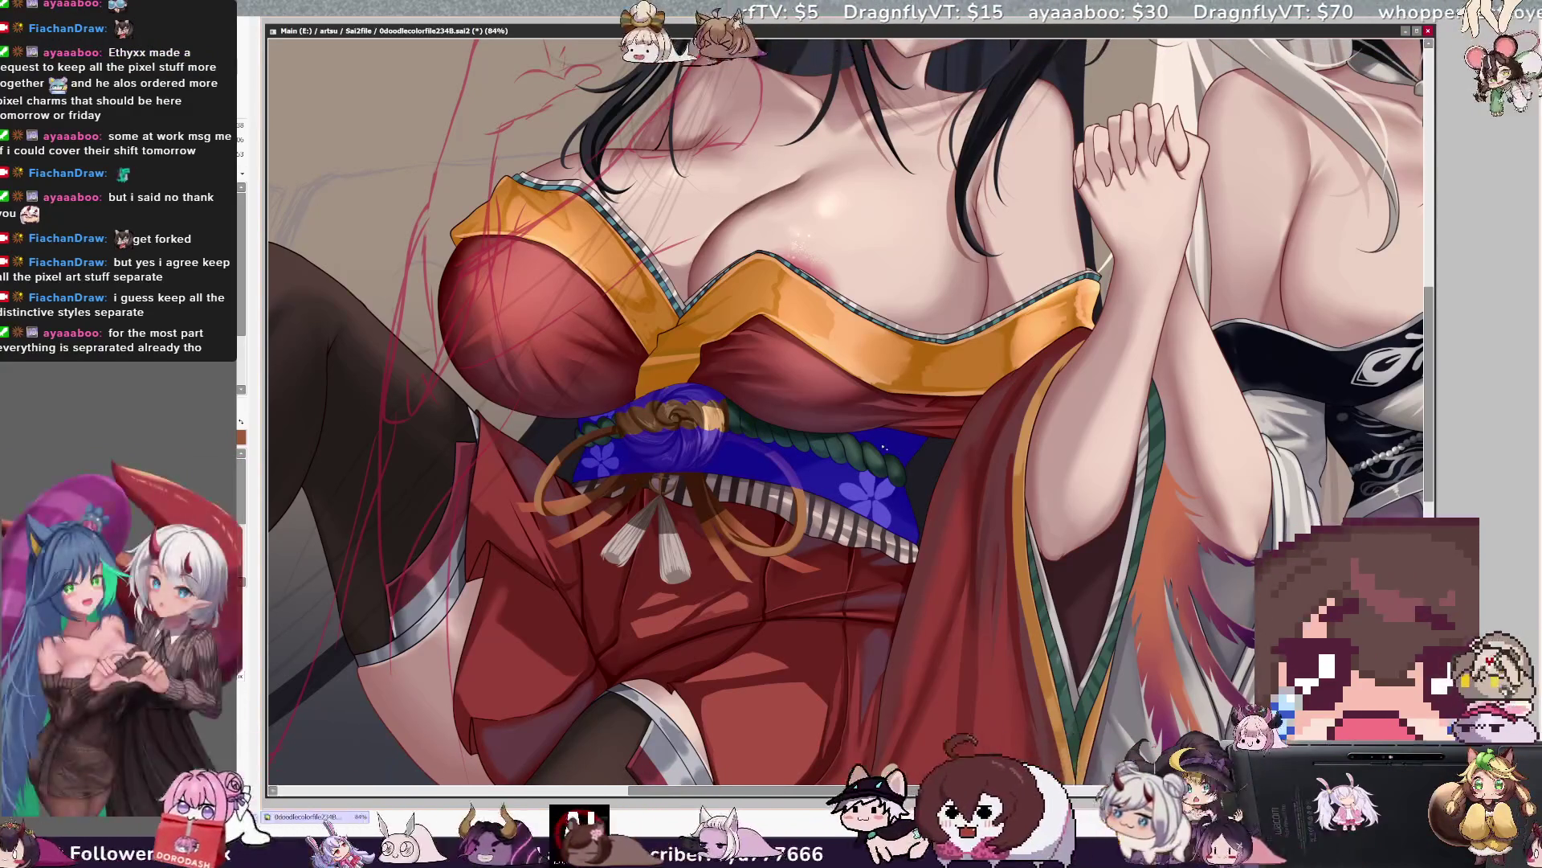
key("b")
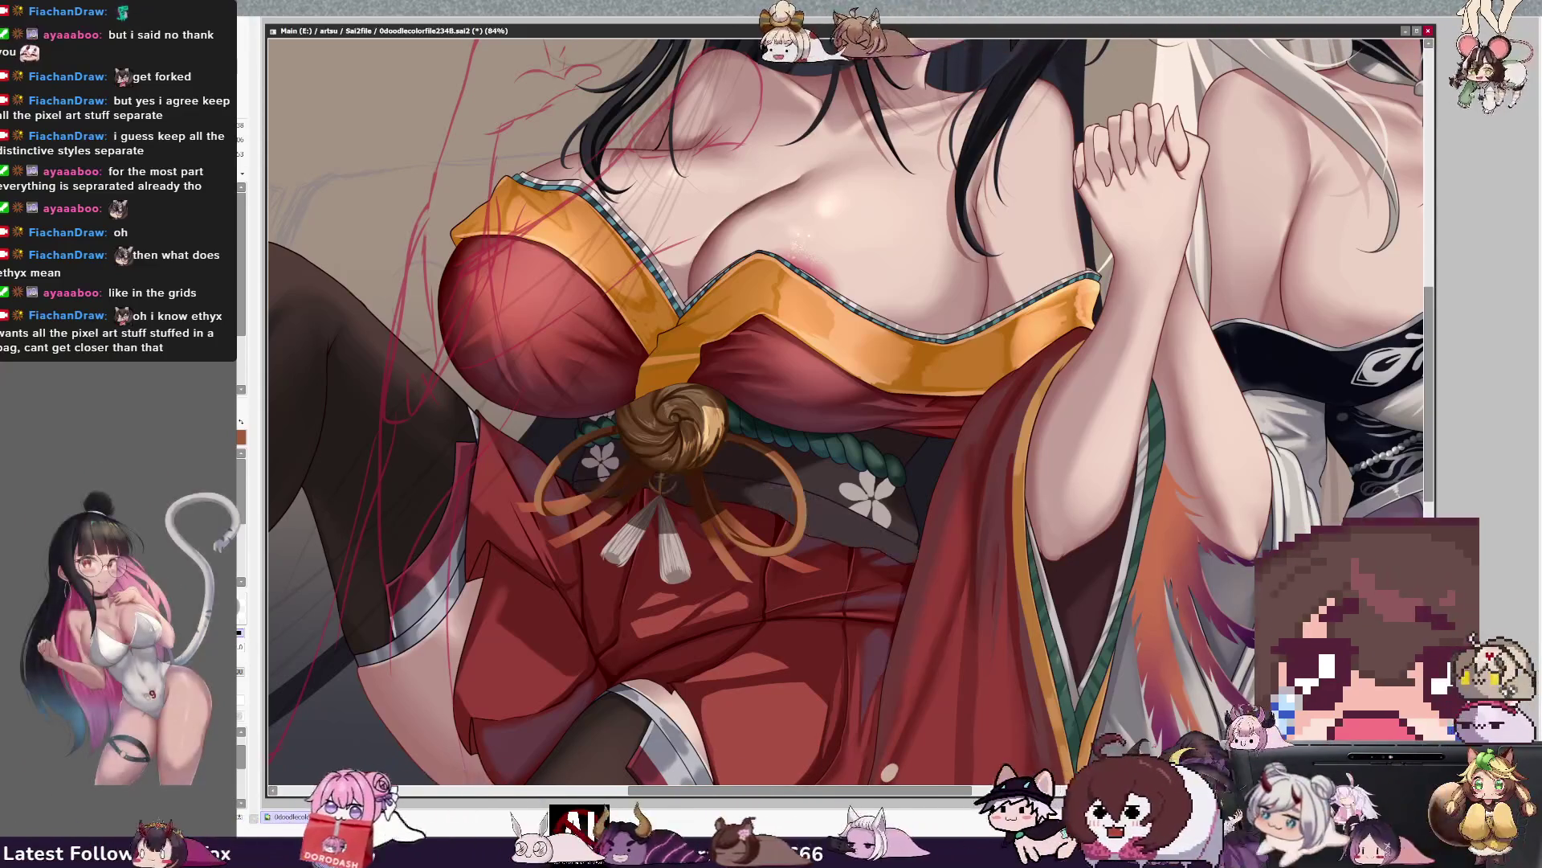
key("ctrl+z")
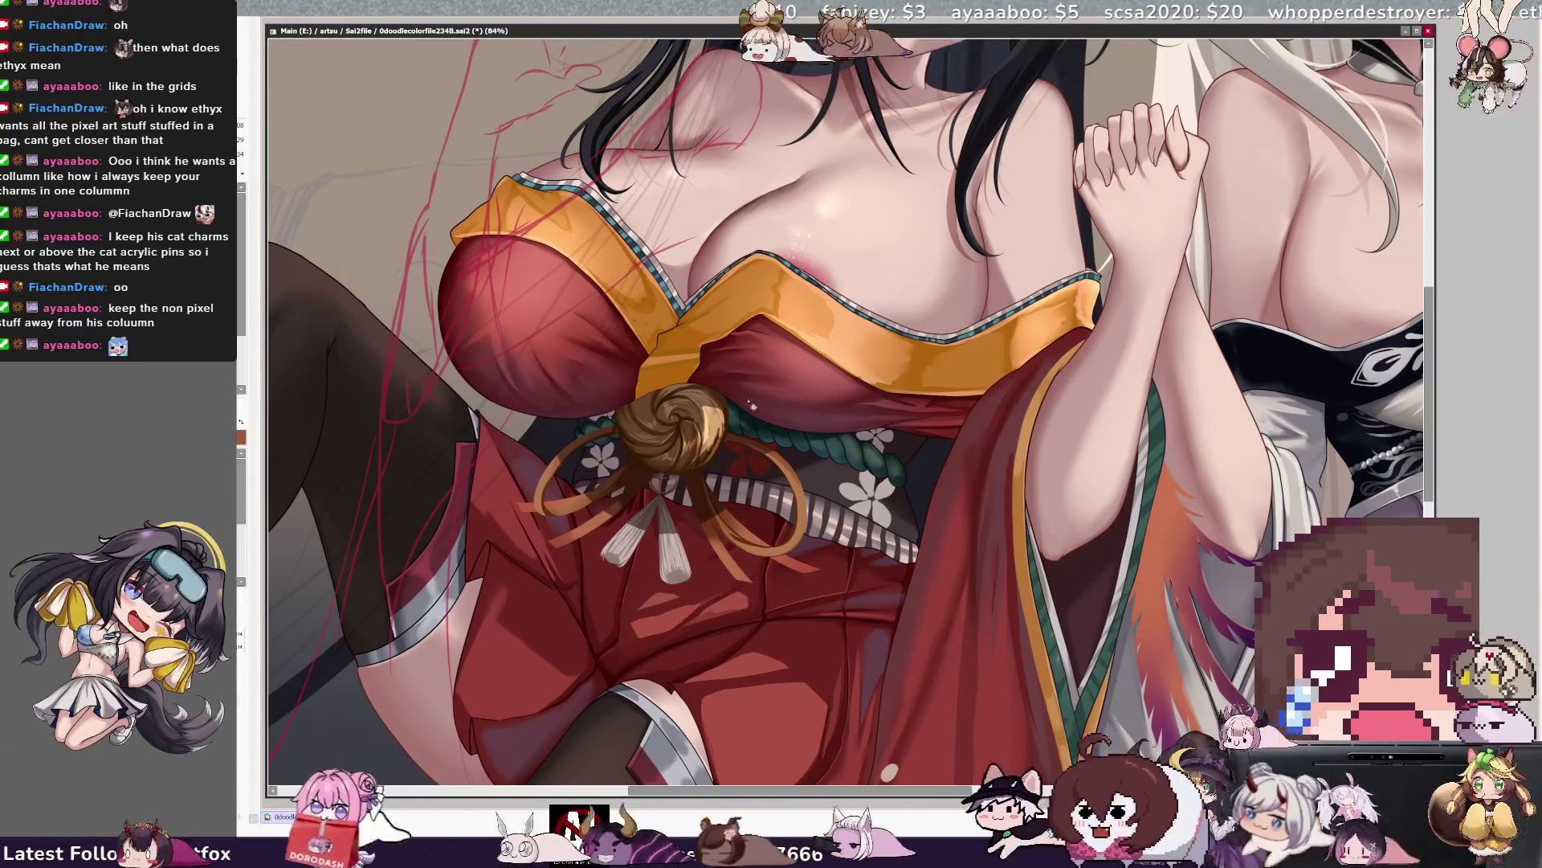
left_click(747, 506)
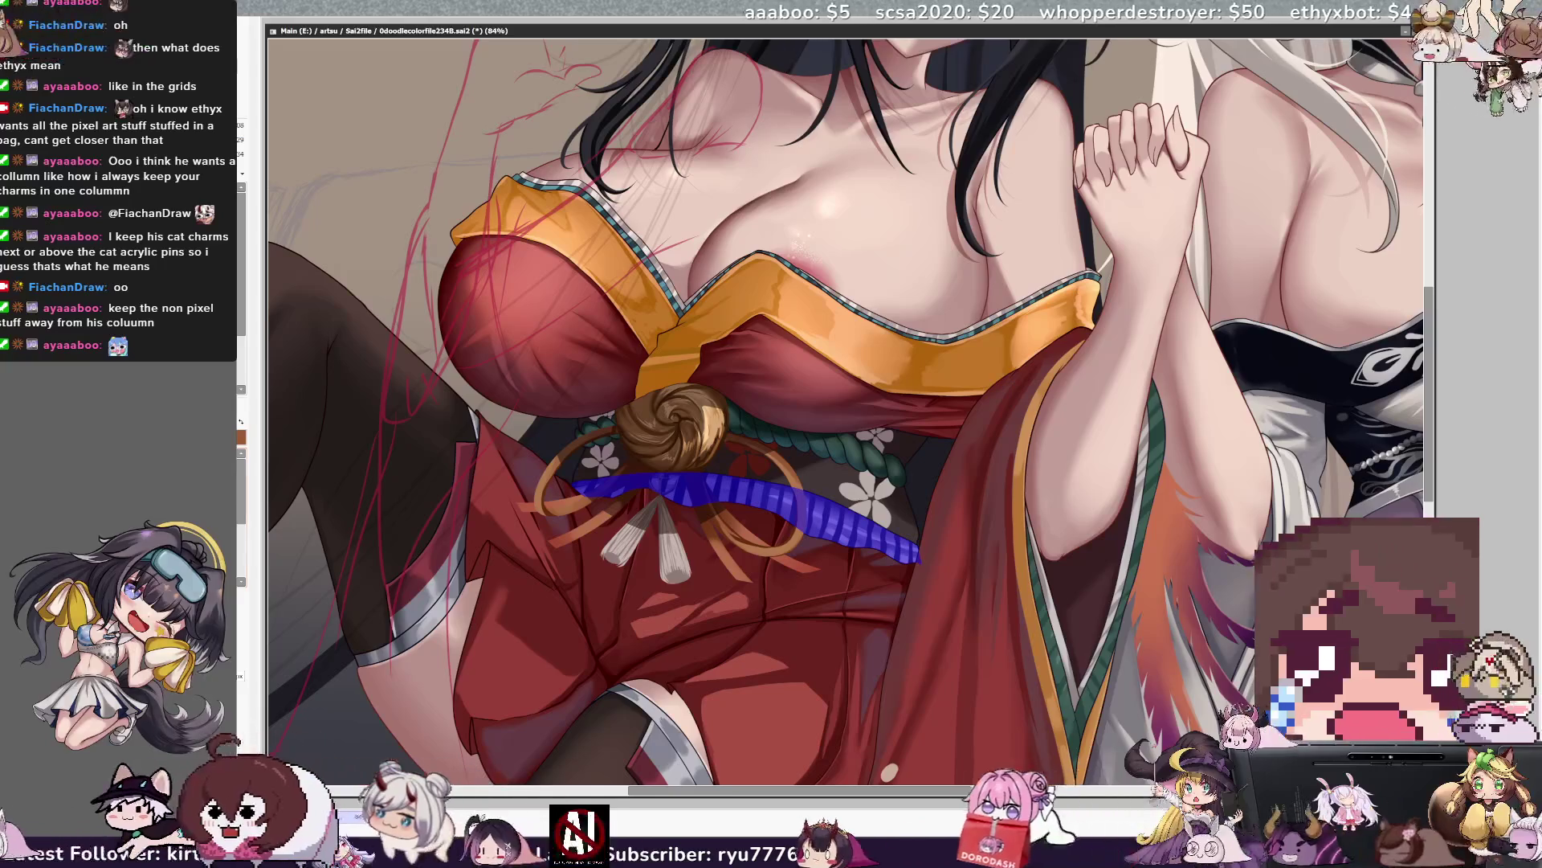
Paint inside the striped obi band with the white flower pattern layer shown on the dark belt.
key("n")
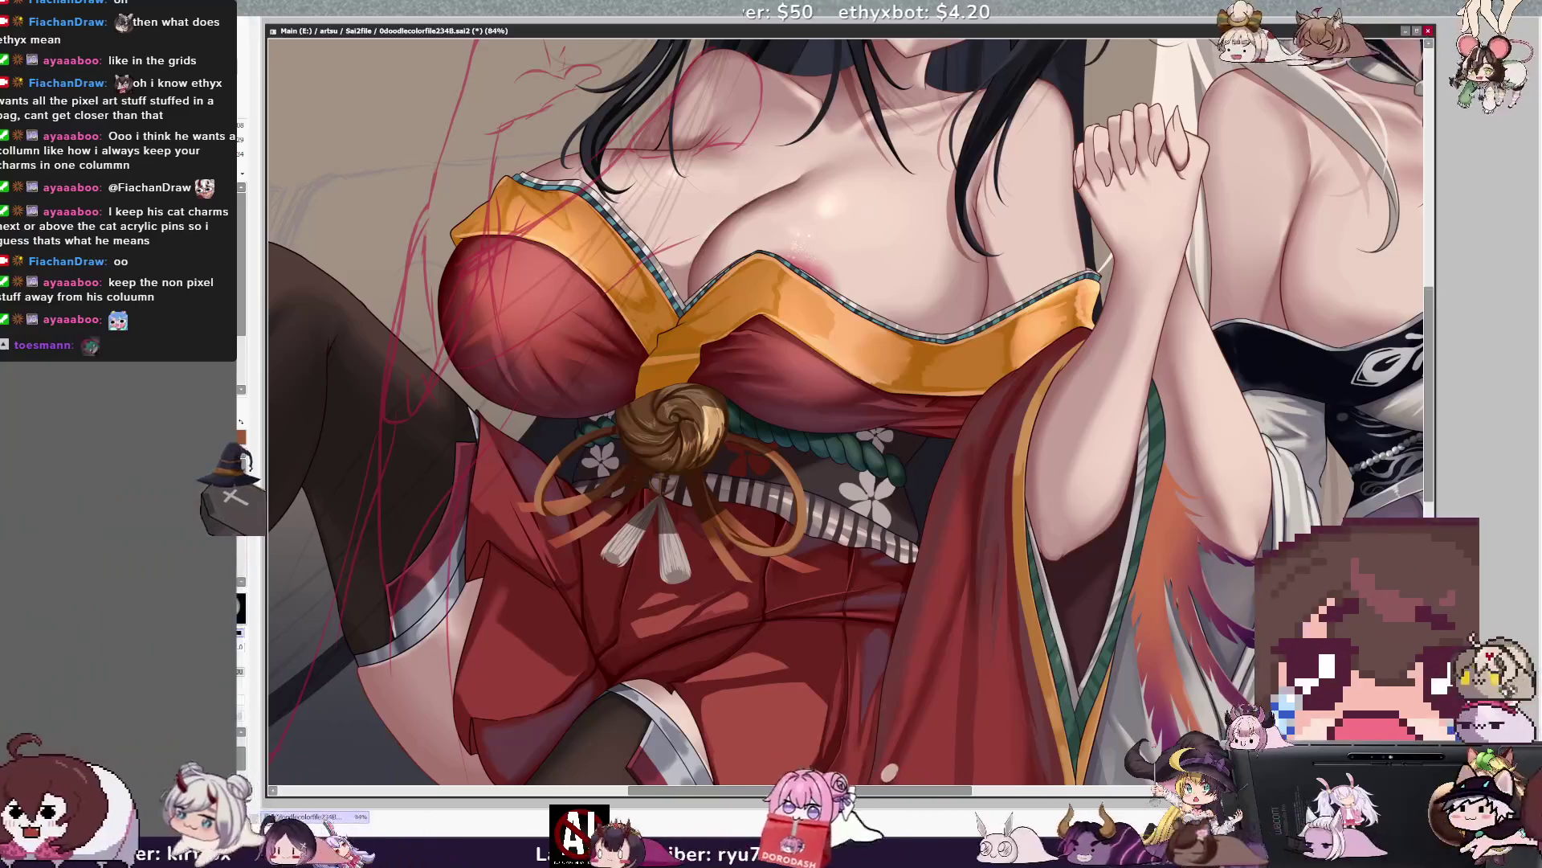
key("ctrl+v")
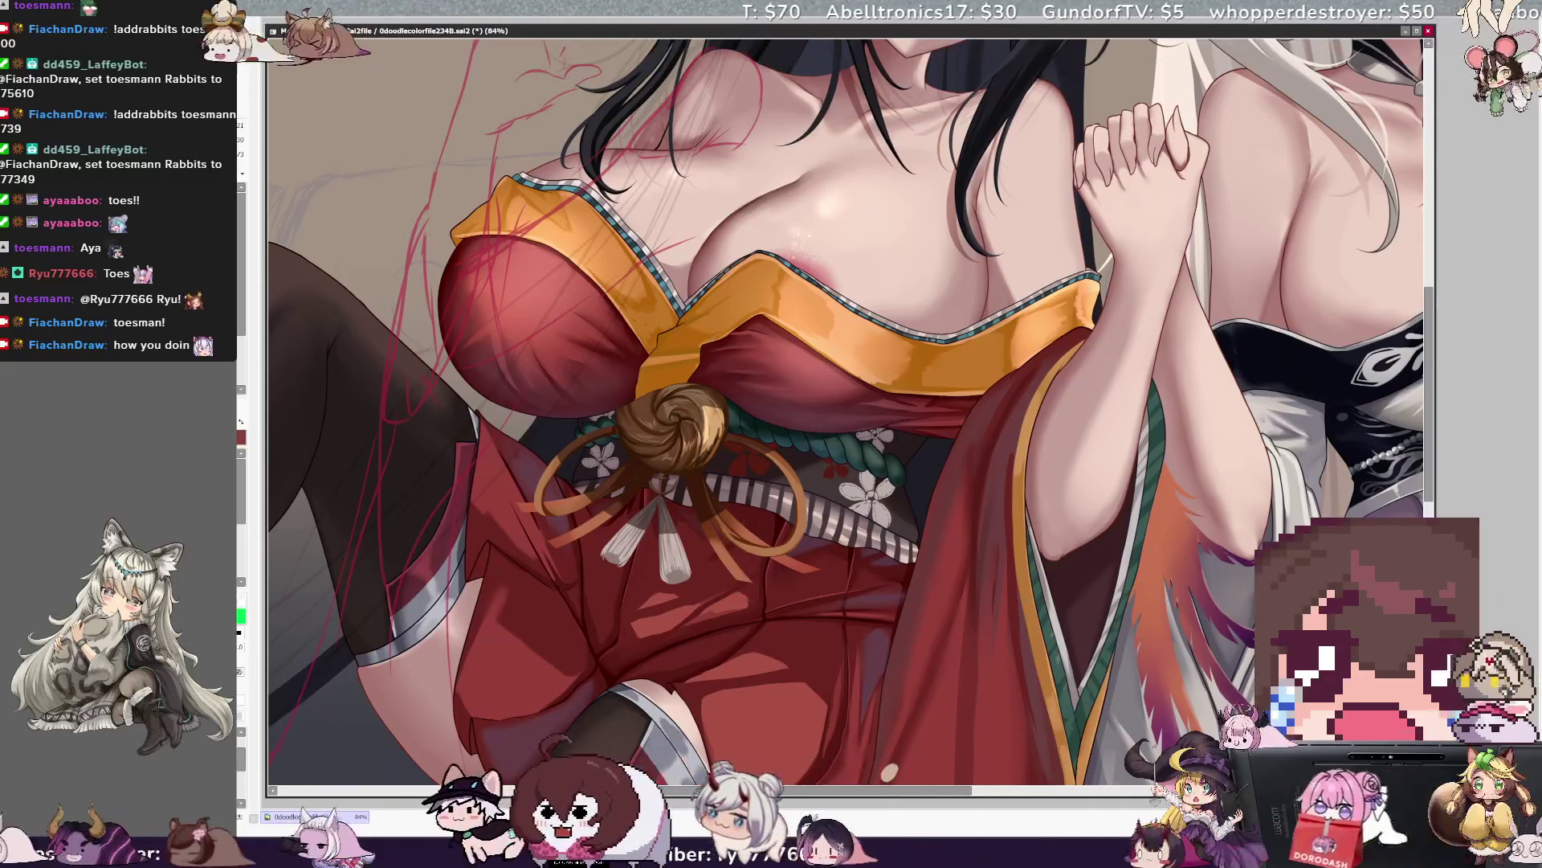
key("bracketright")
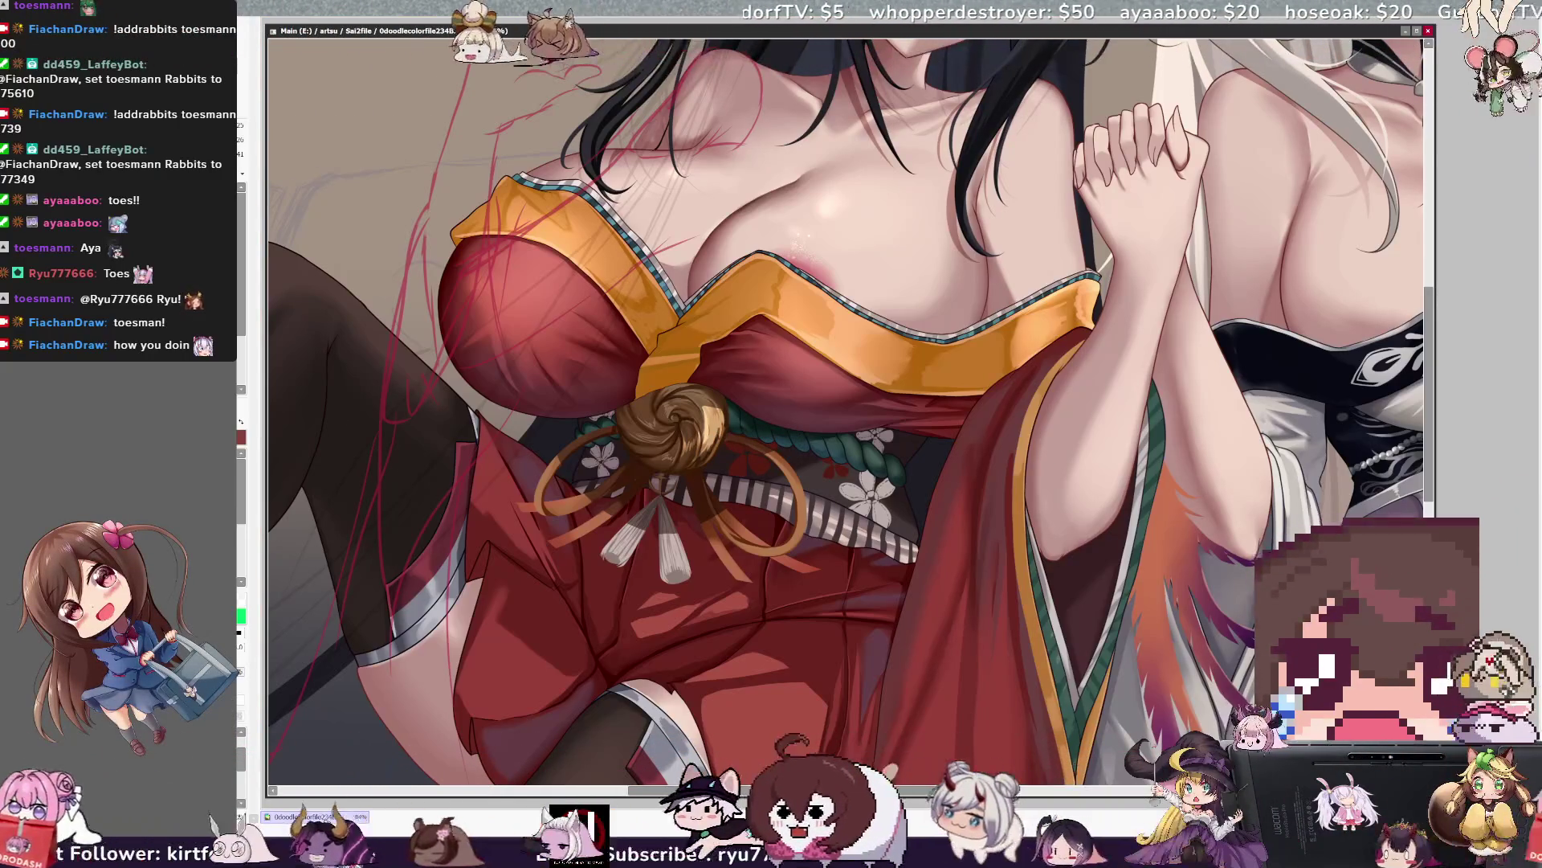
Enlarge the brush slightly and zoom out so both full figures are visible.
key("bracketright")
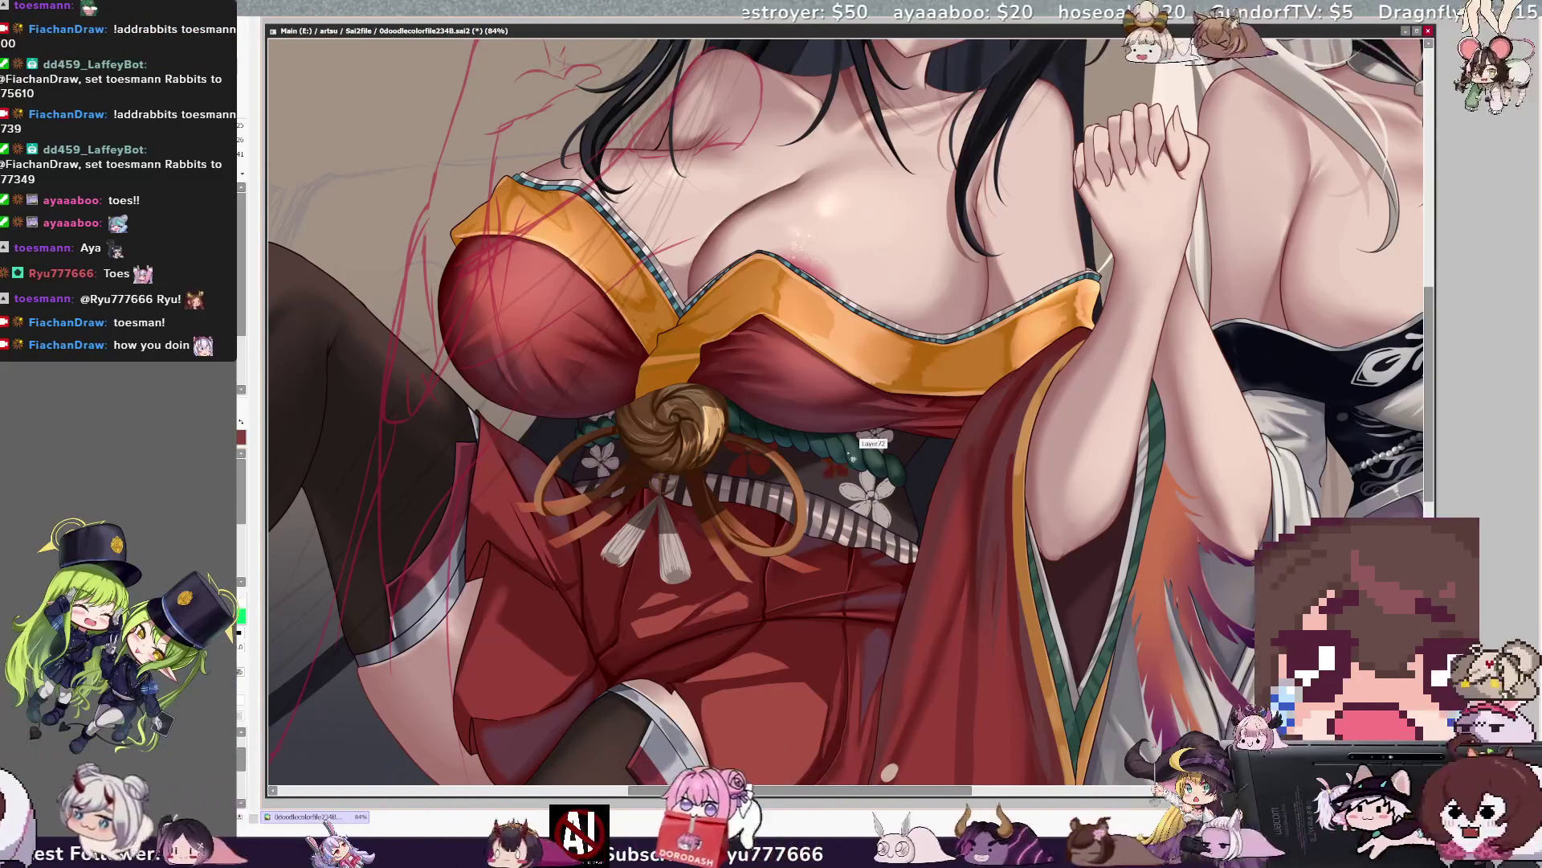
key("bracketright")
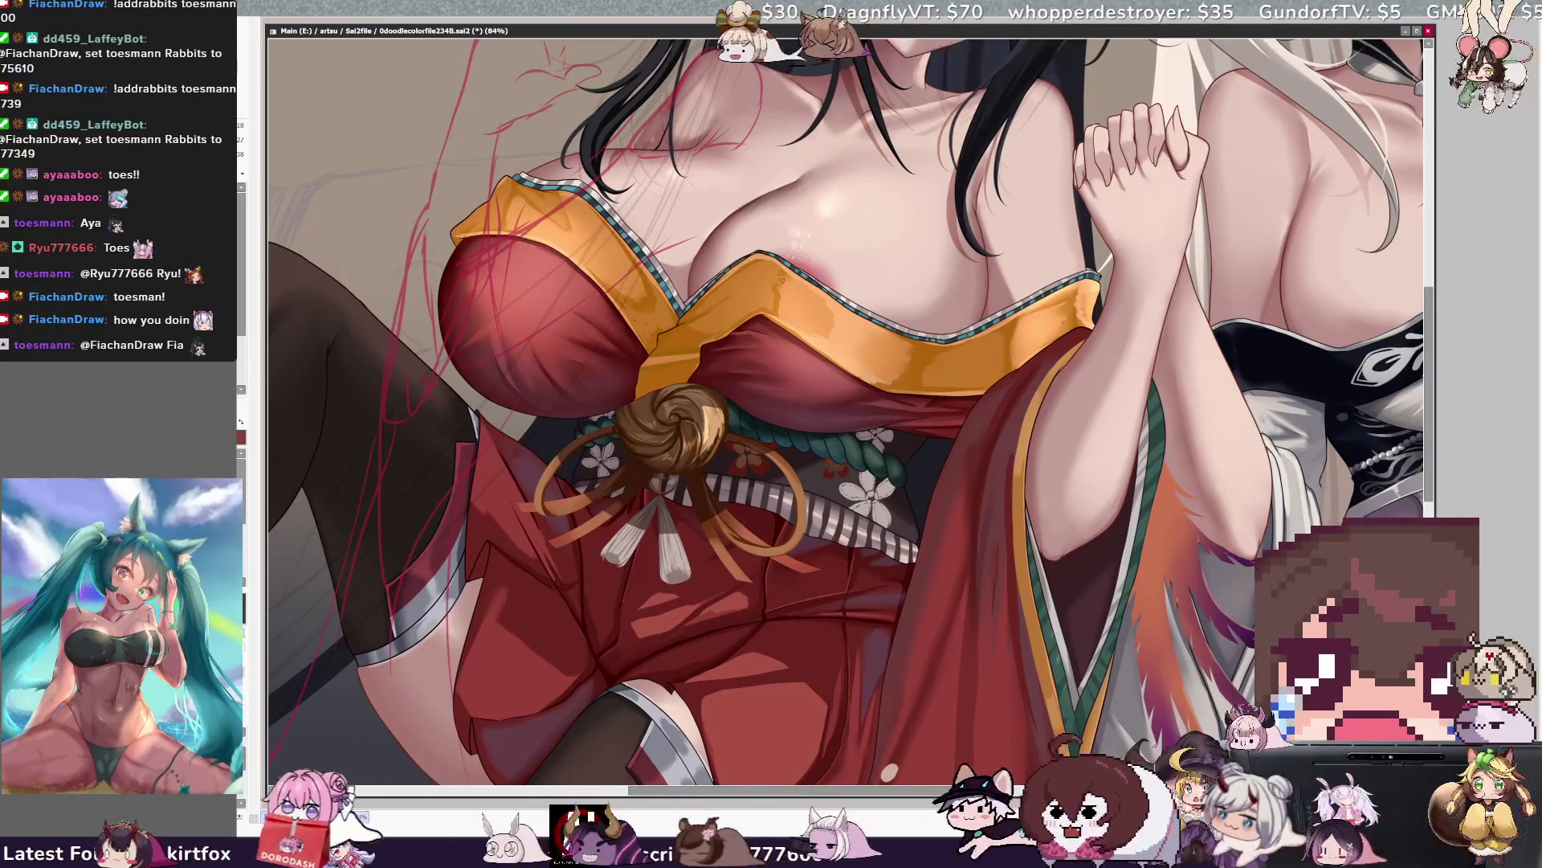
key("ctrl+minus")
key("ctrl+minus")
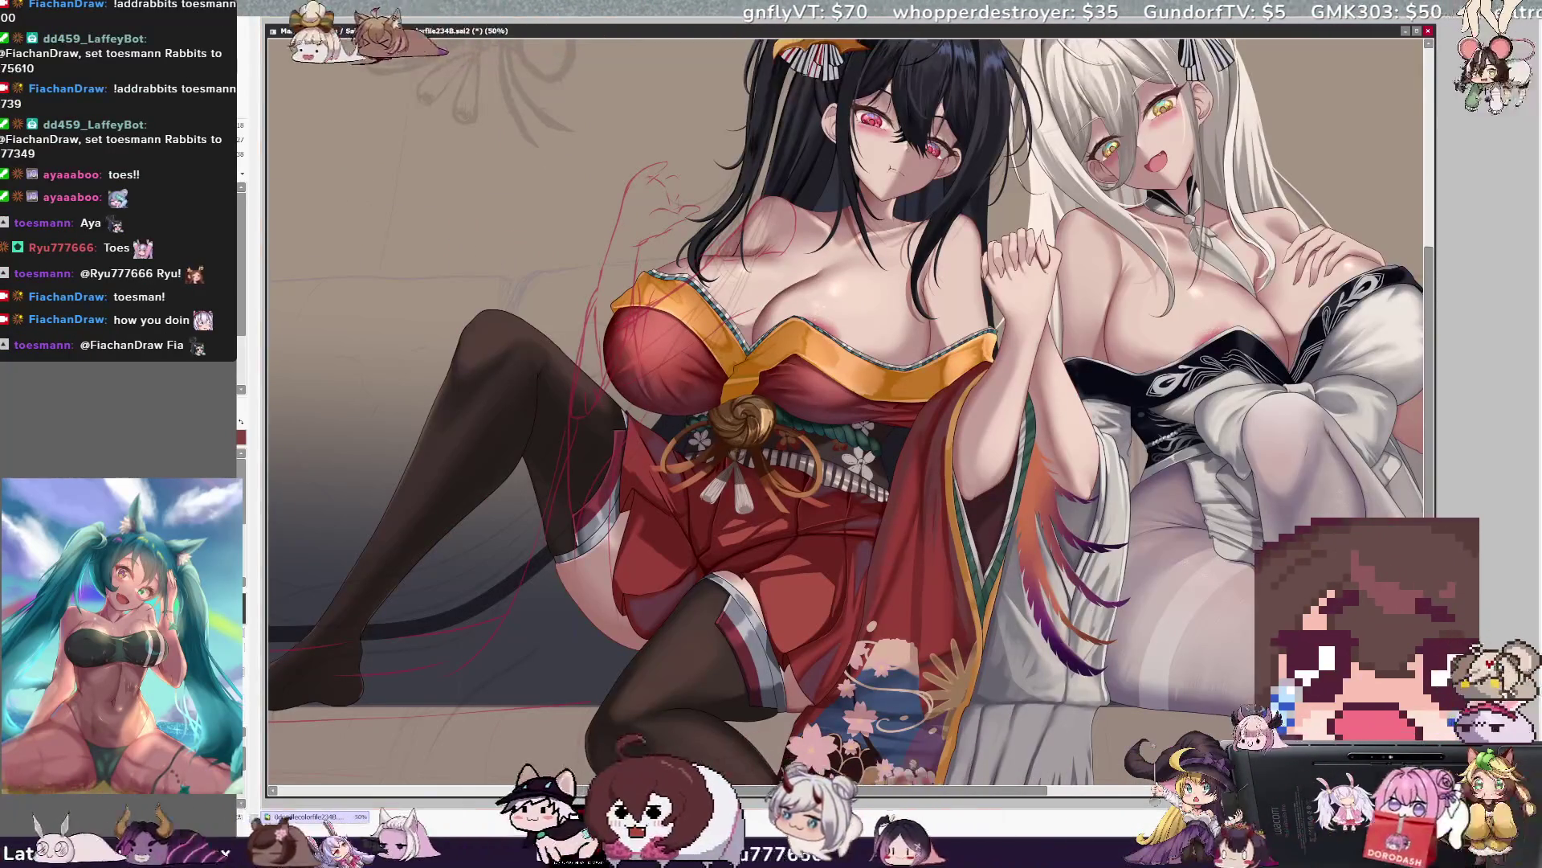
Compare the blue-purple and dark white-flowered obi patterns, keep the dark one, and clear the selection.
key("ctrl+plus")
scroll(850, 409, "up", 3)
scroll(849, 410, "right", 4)
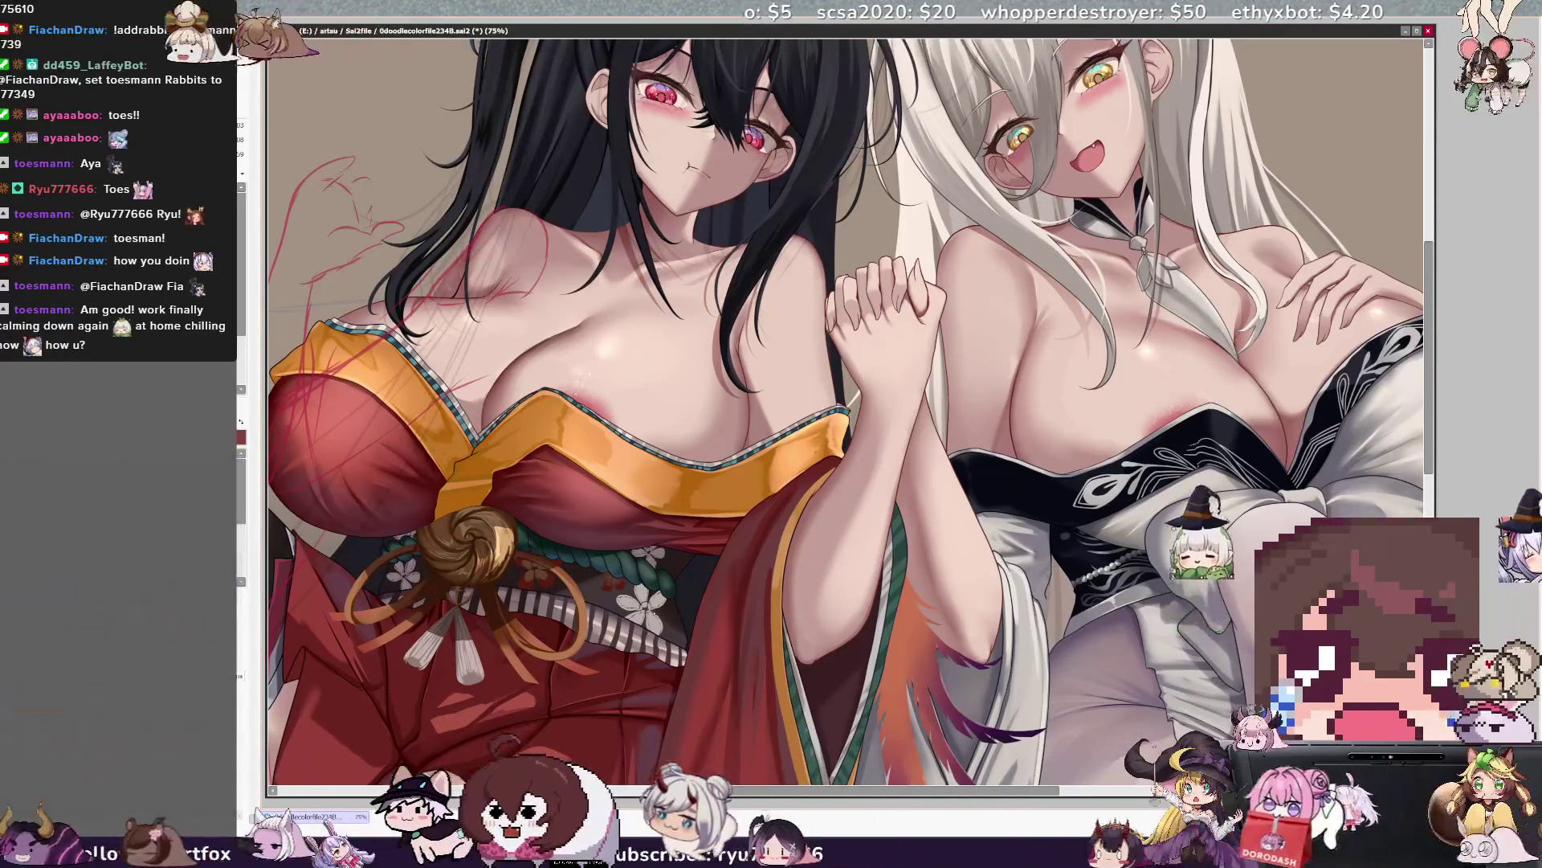
key("ctrl+z")
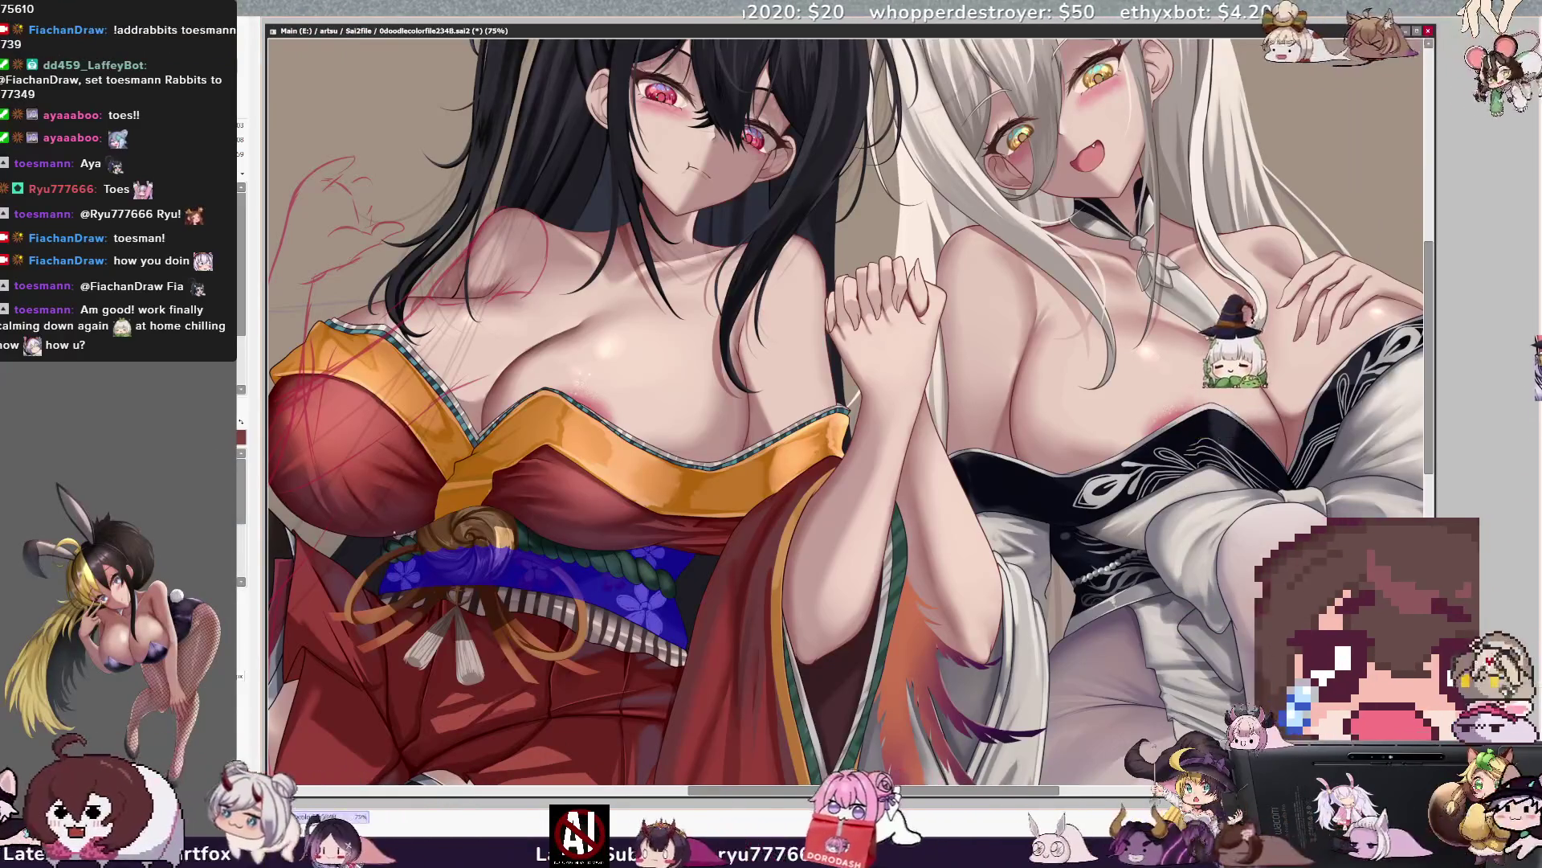
key("ctrl+y")
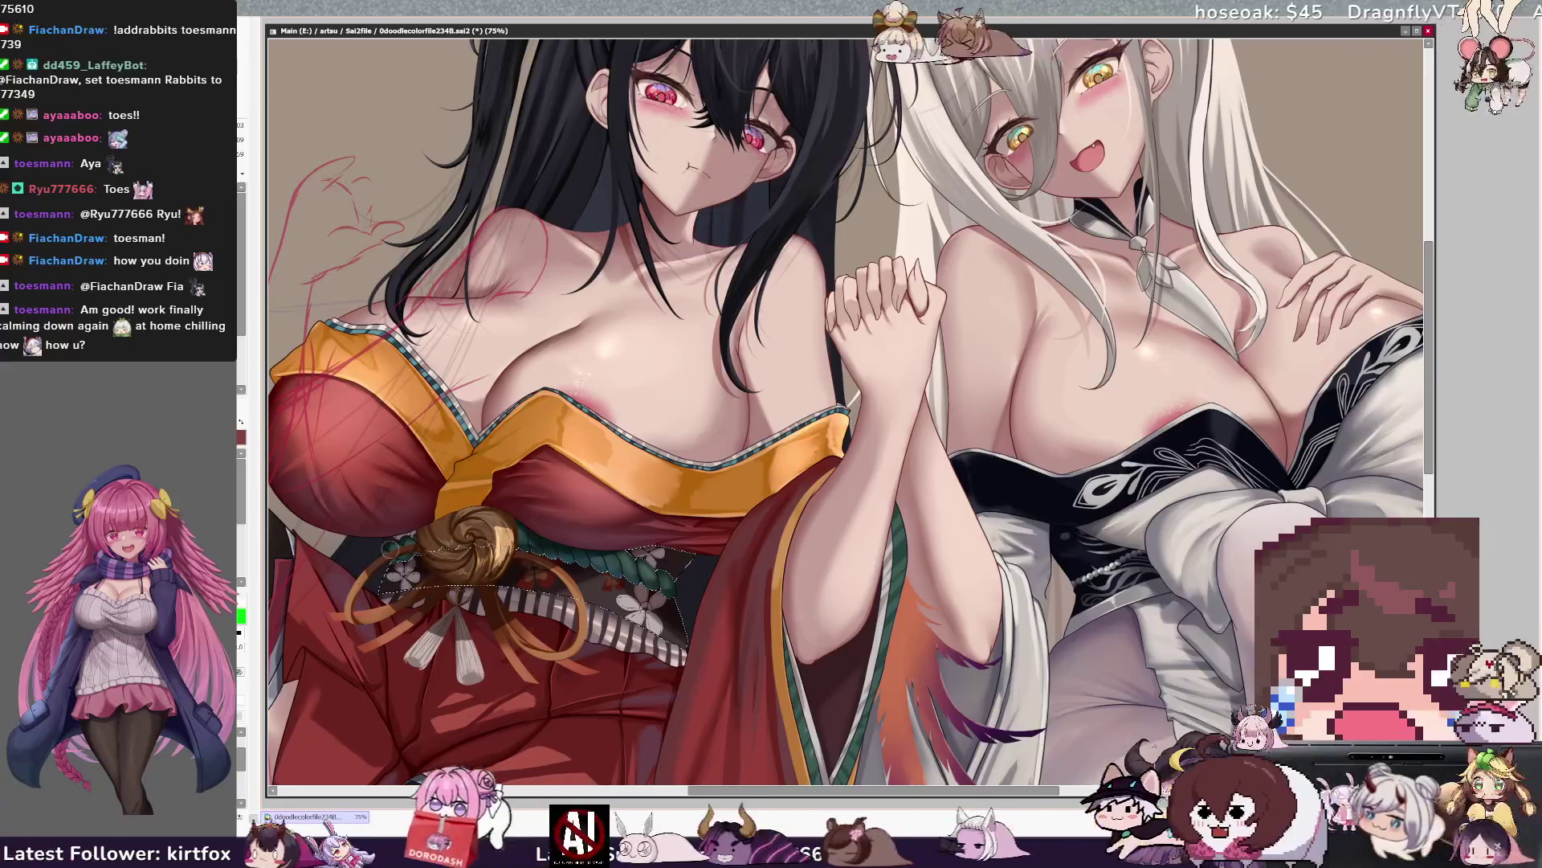
key("ctrl+d")
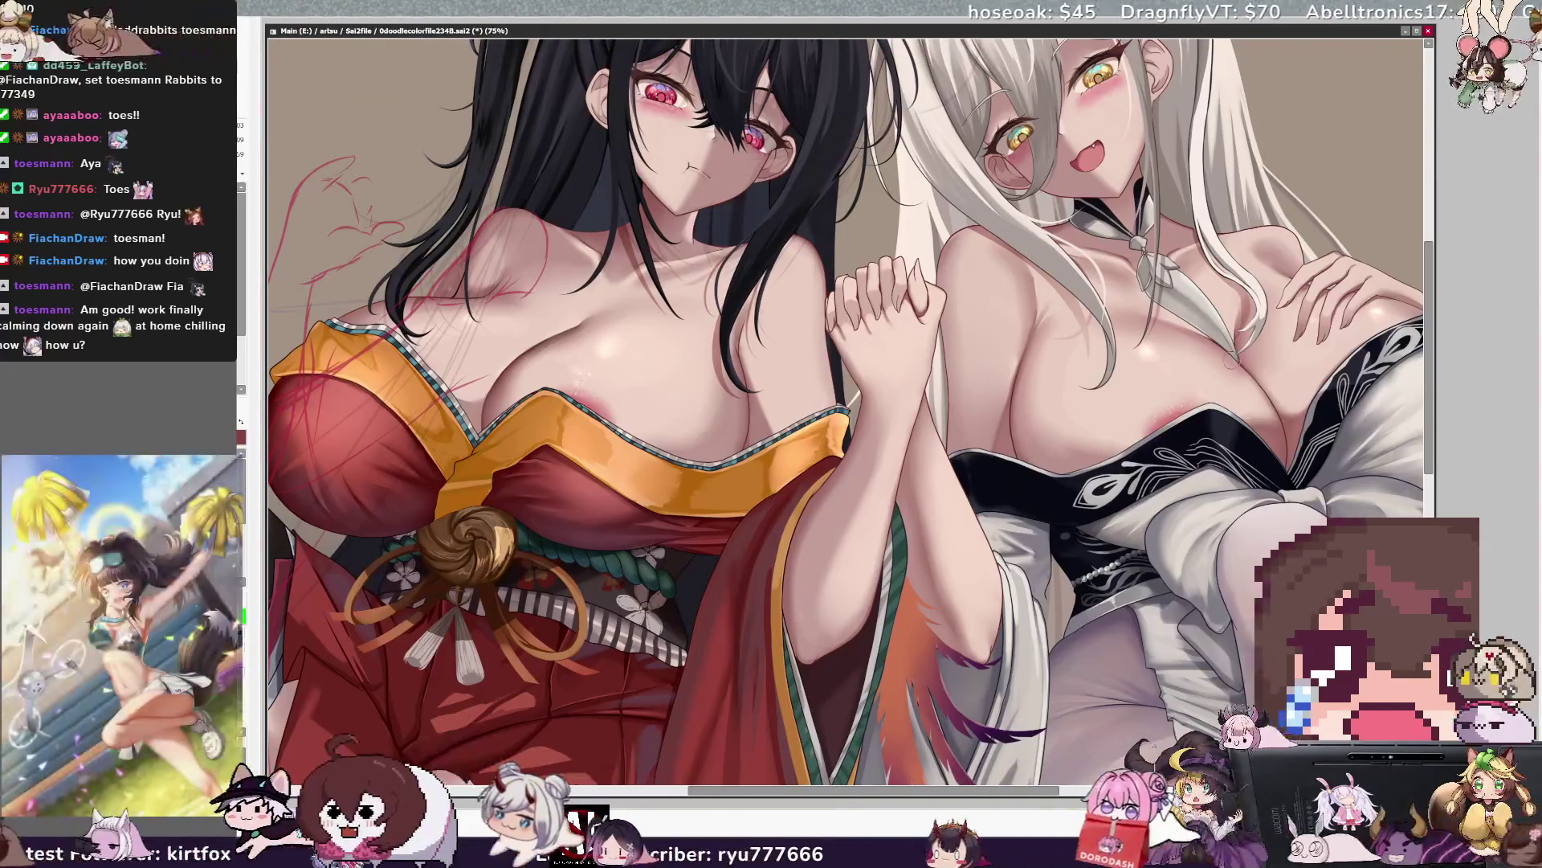
scroll(632, 387, "down", 5)
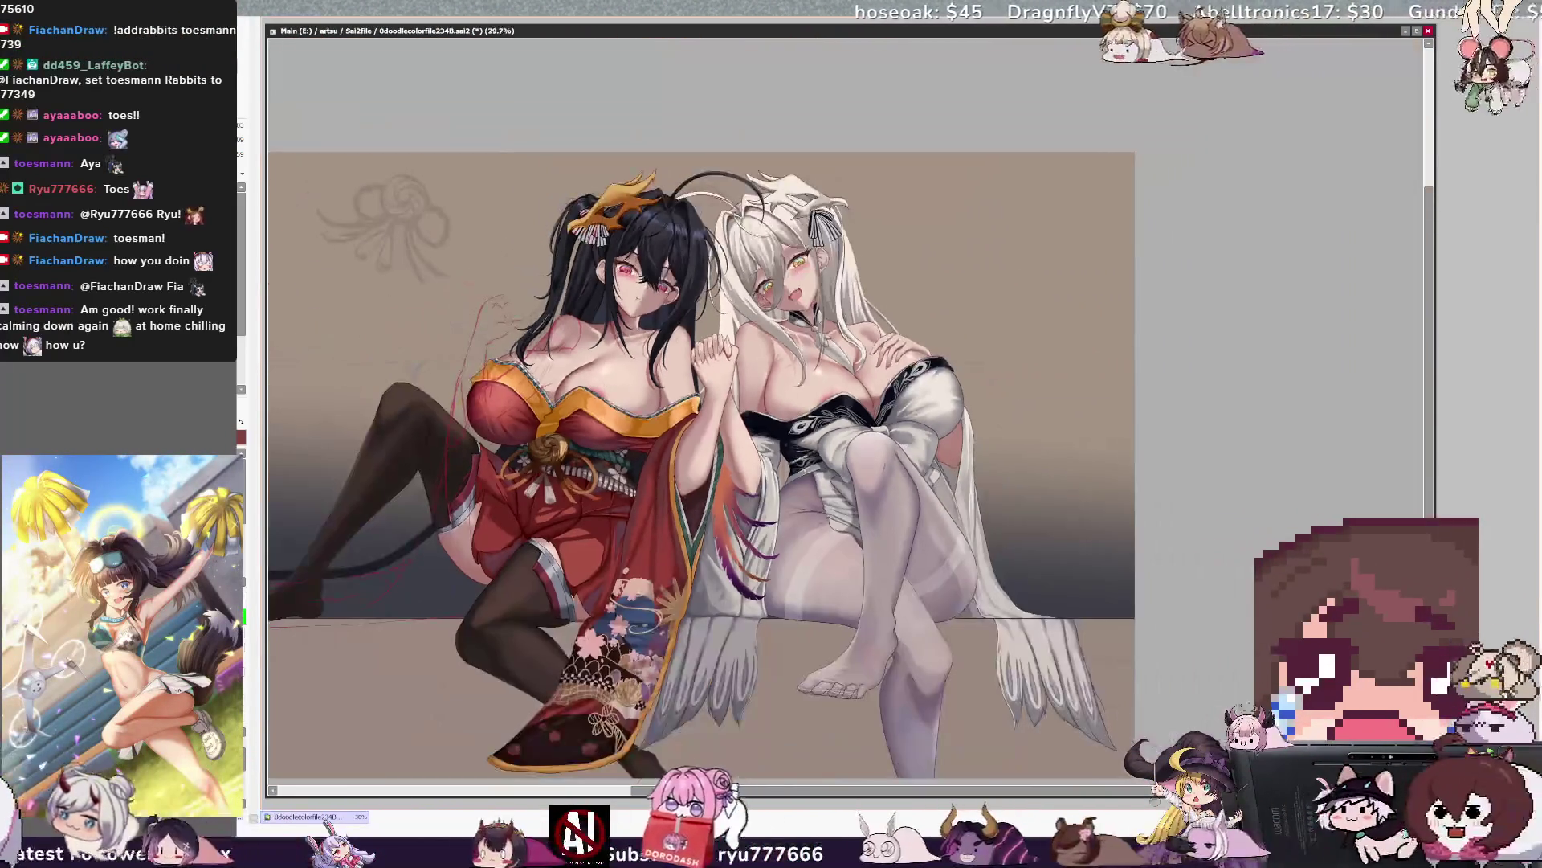
scroll(847, 410, "up", 2)
scroll(846, 410, "up", 1)
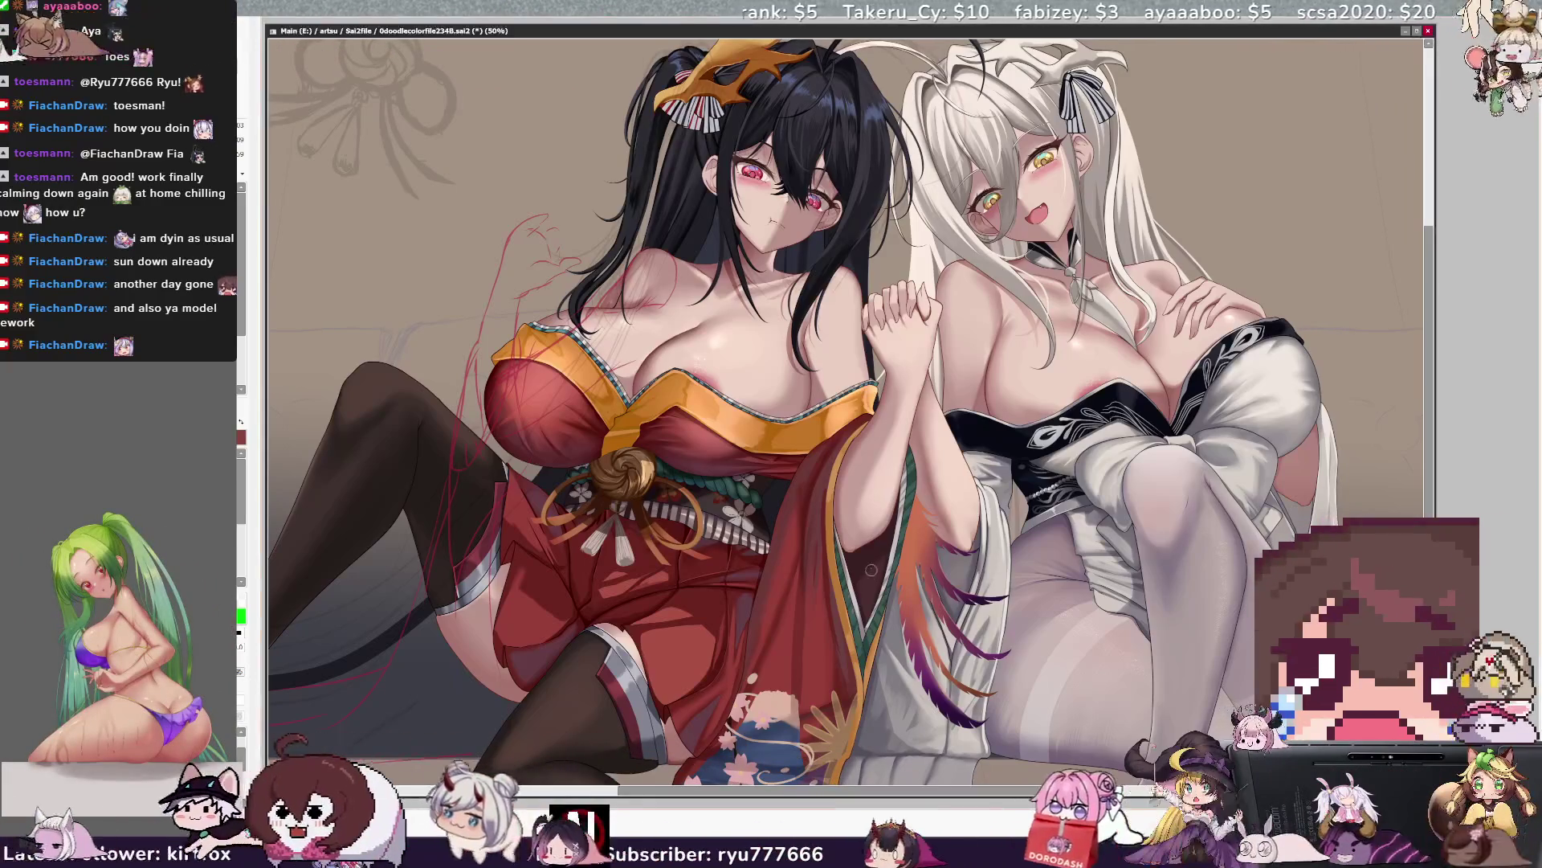
scroll(844, 410, "left", 2)
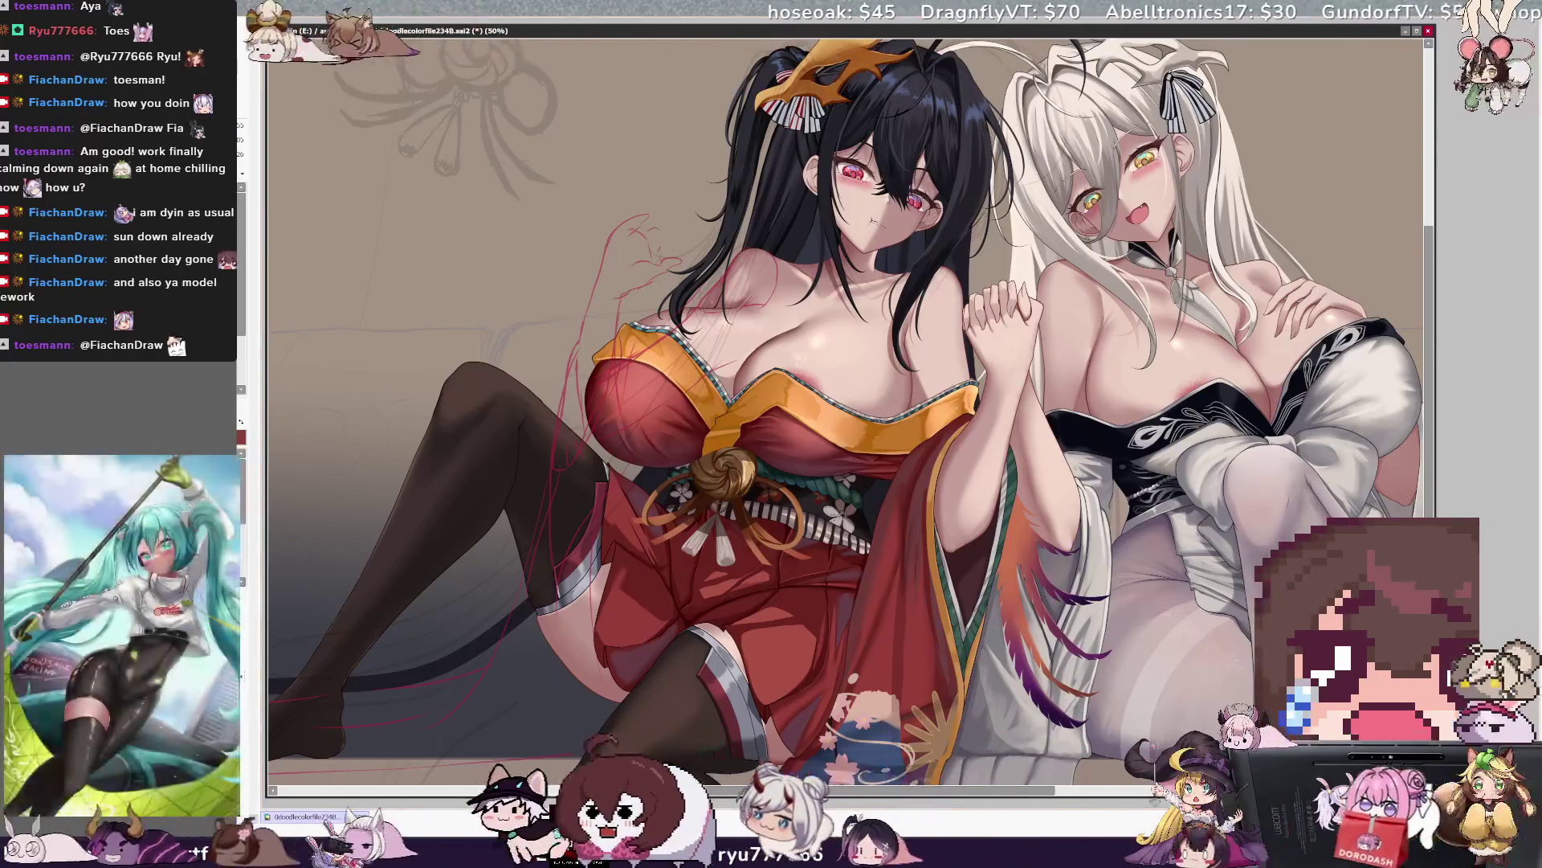
key("End")
key("End")
key("End")
key("End")
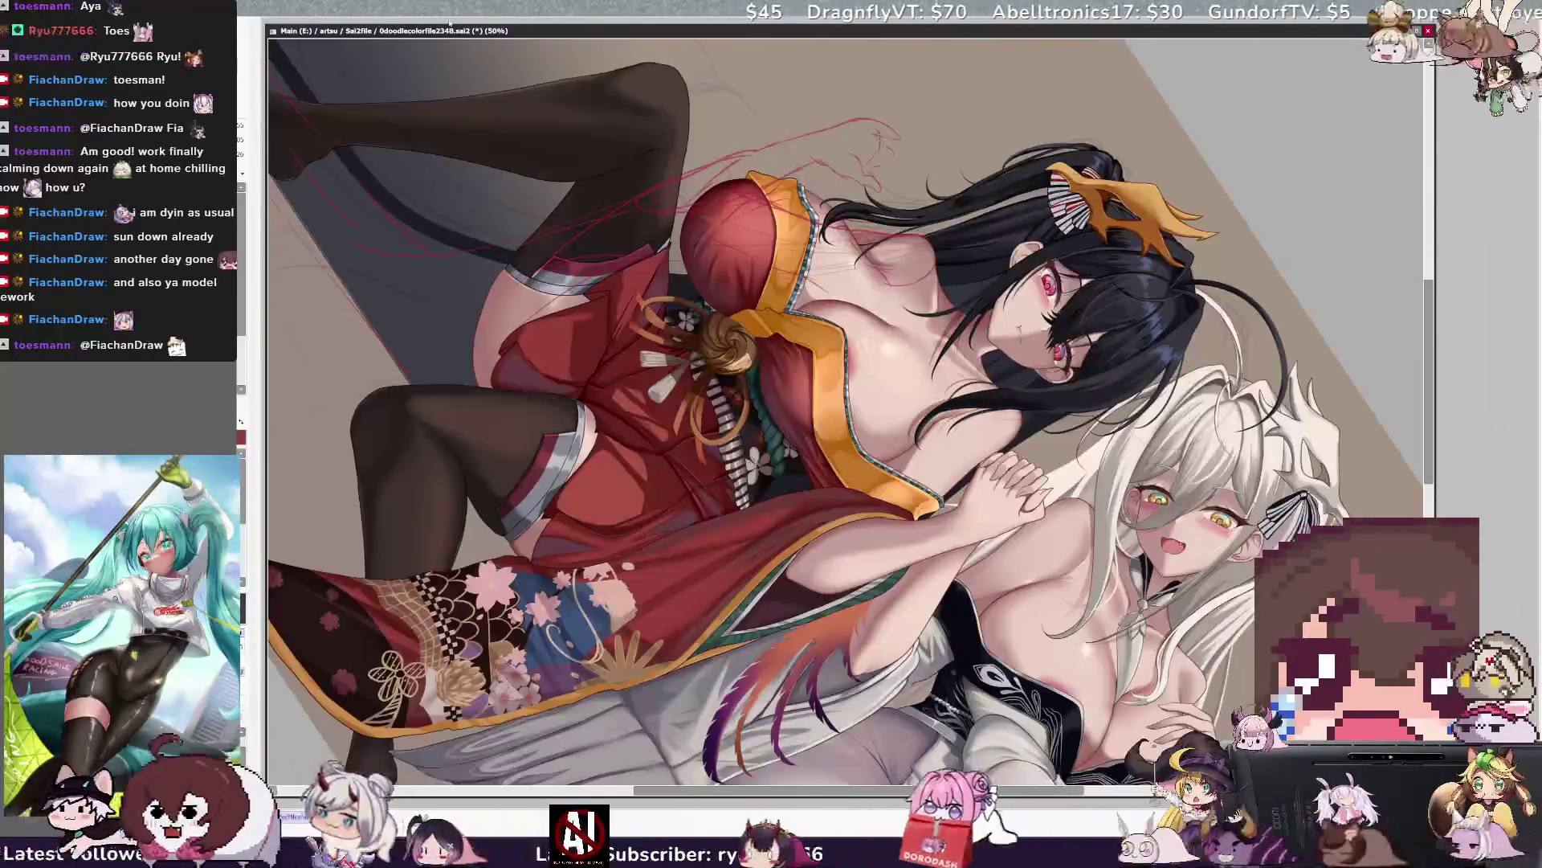
Set the brush size to 60, then return the view upright showing the whole artwork.
key("ctrl+plus")
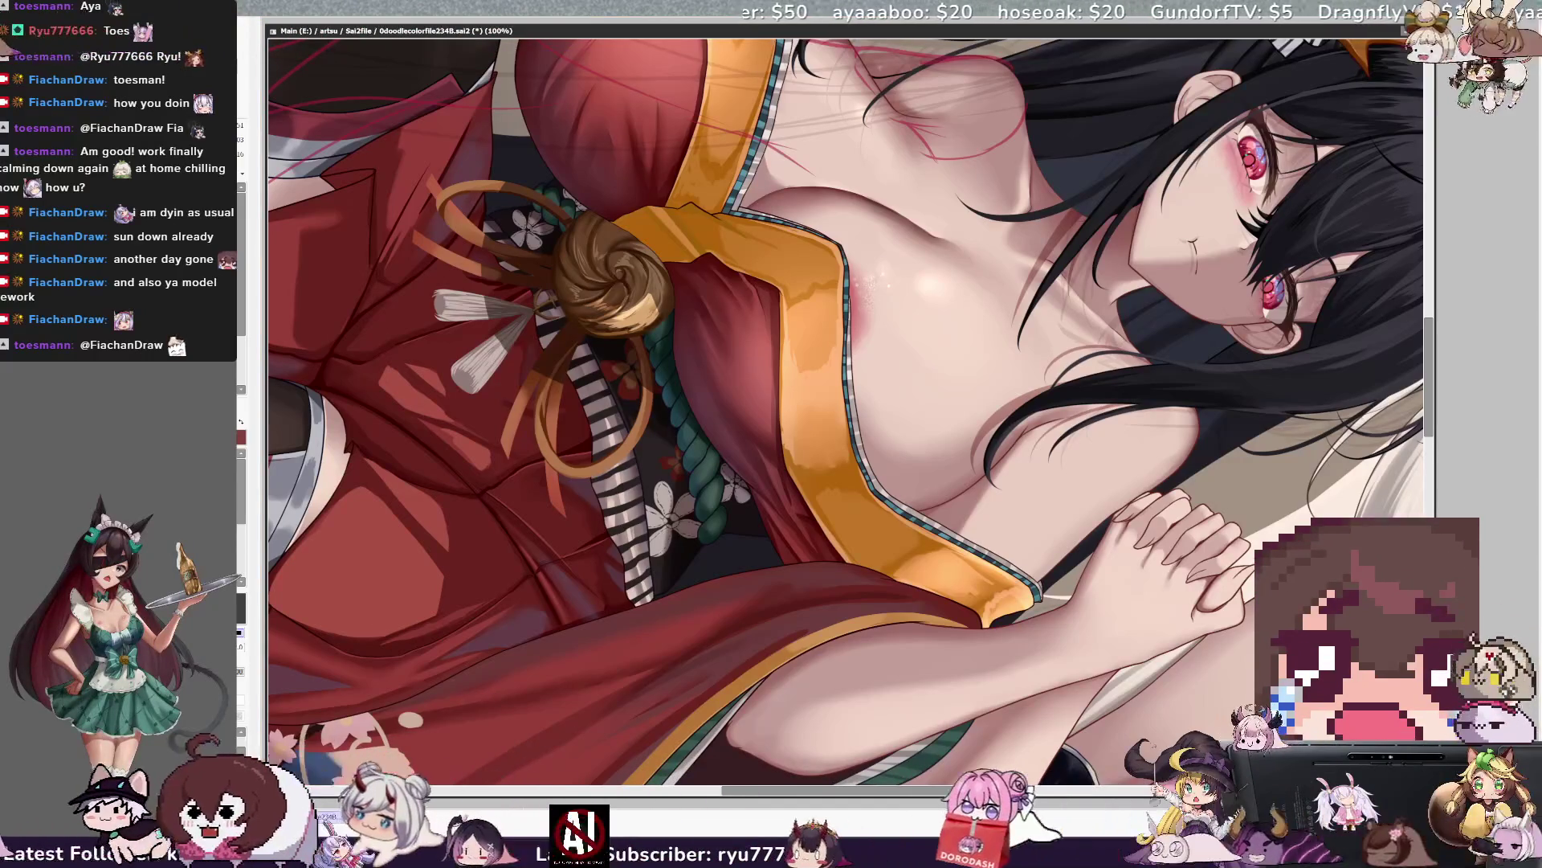
left_click_drag(452, 473, 676, 567)
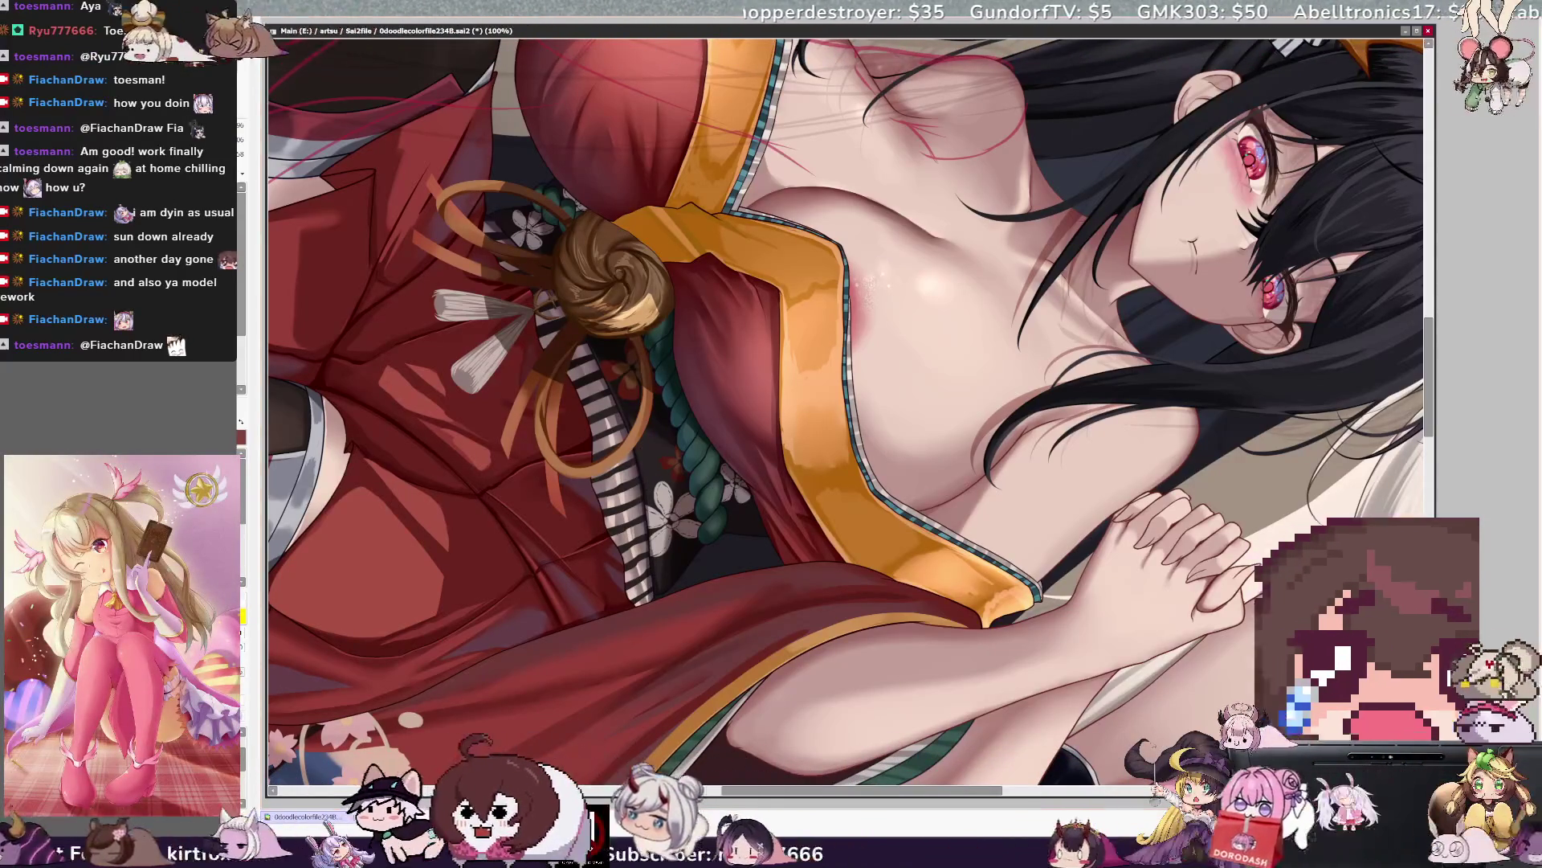
key("ctrl+minus")
key("Home")
key("ctrl+minus")
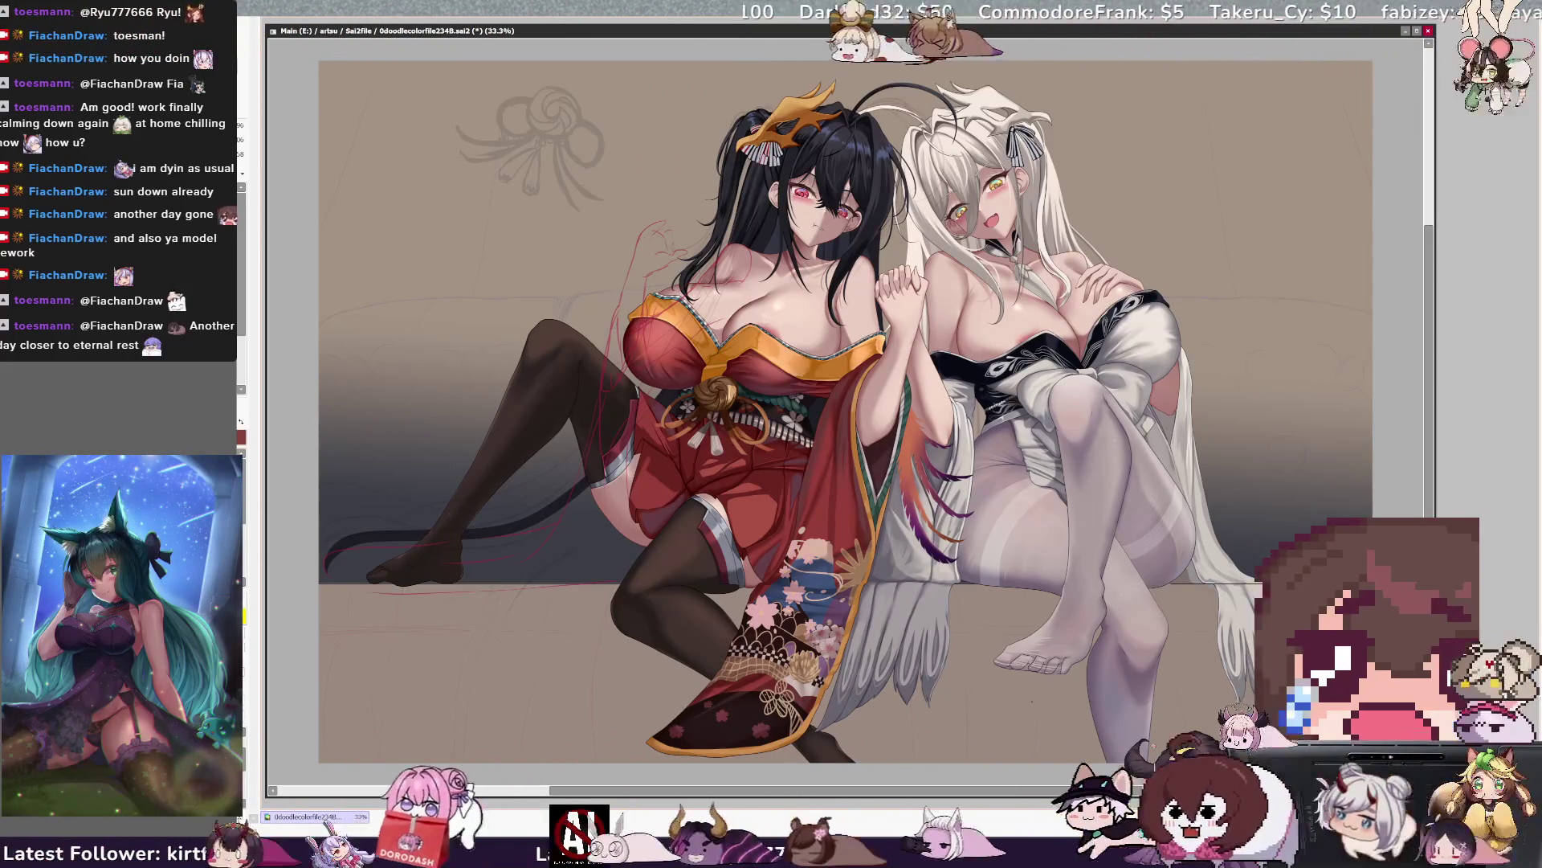
left_click_drag(845, 791, 846, 791)
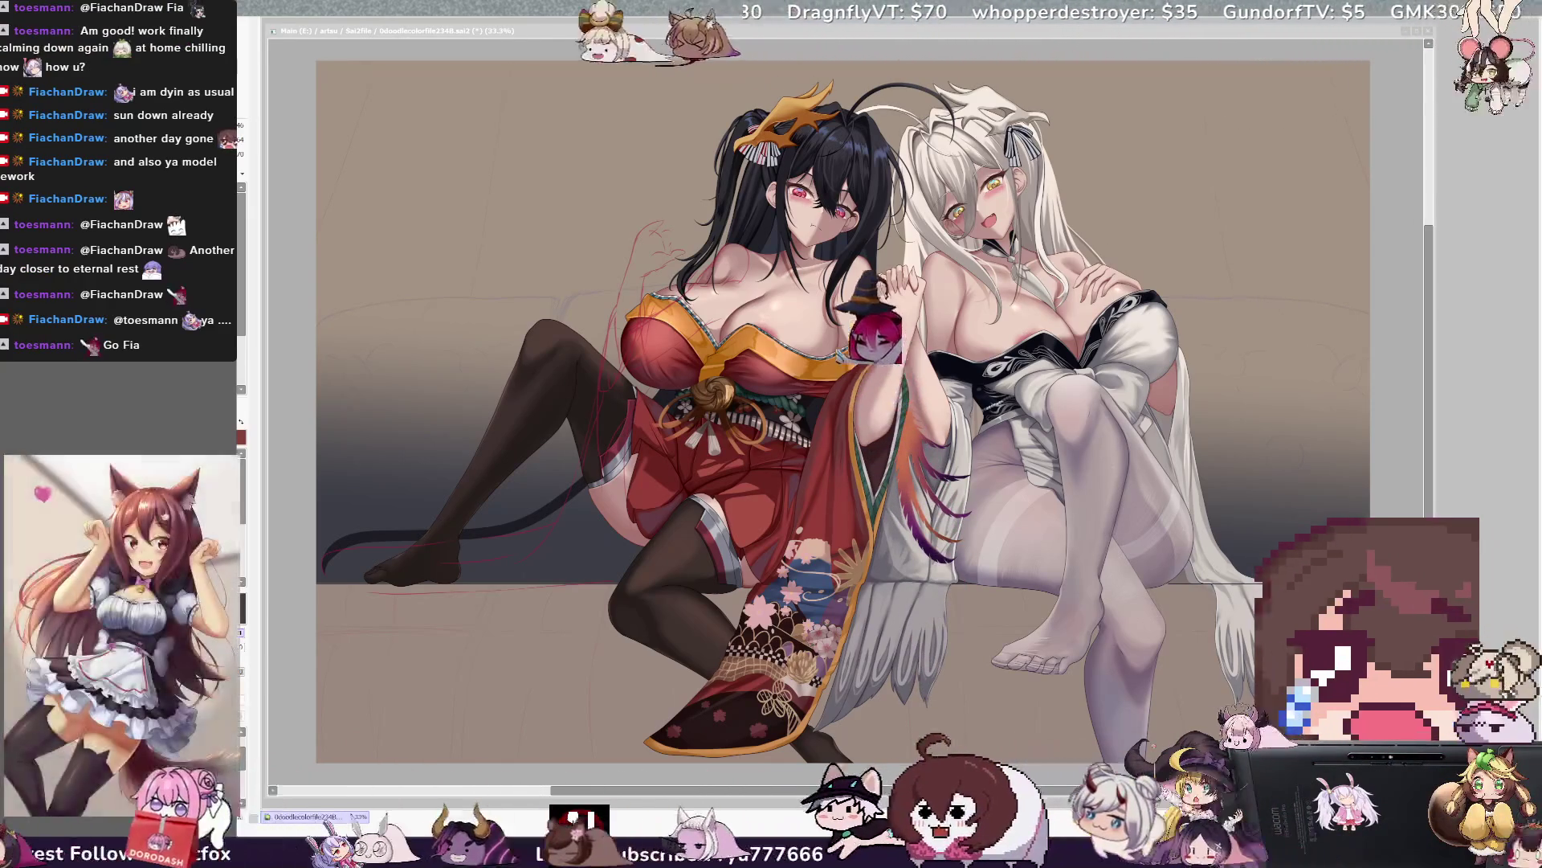
Undo a kimono pattern stroke and select the black-haired woman's legs and lower body.
key("ctrl+z")
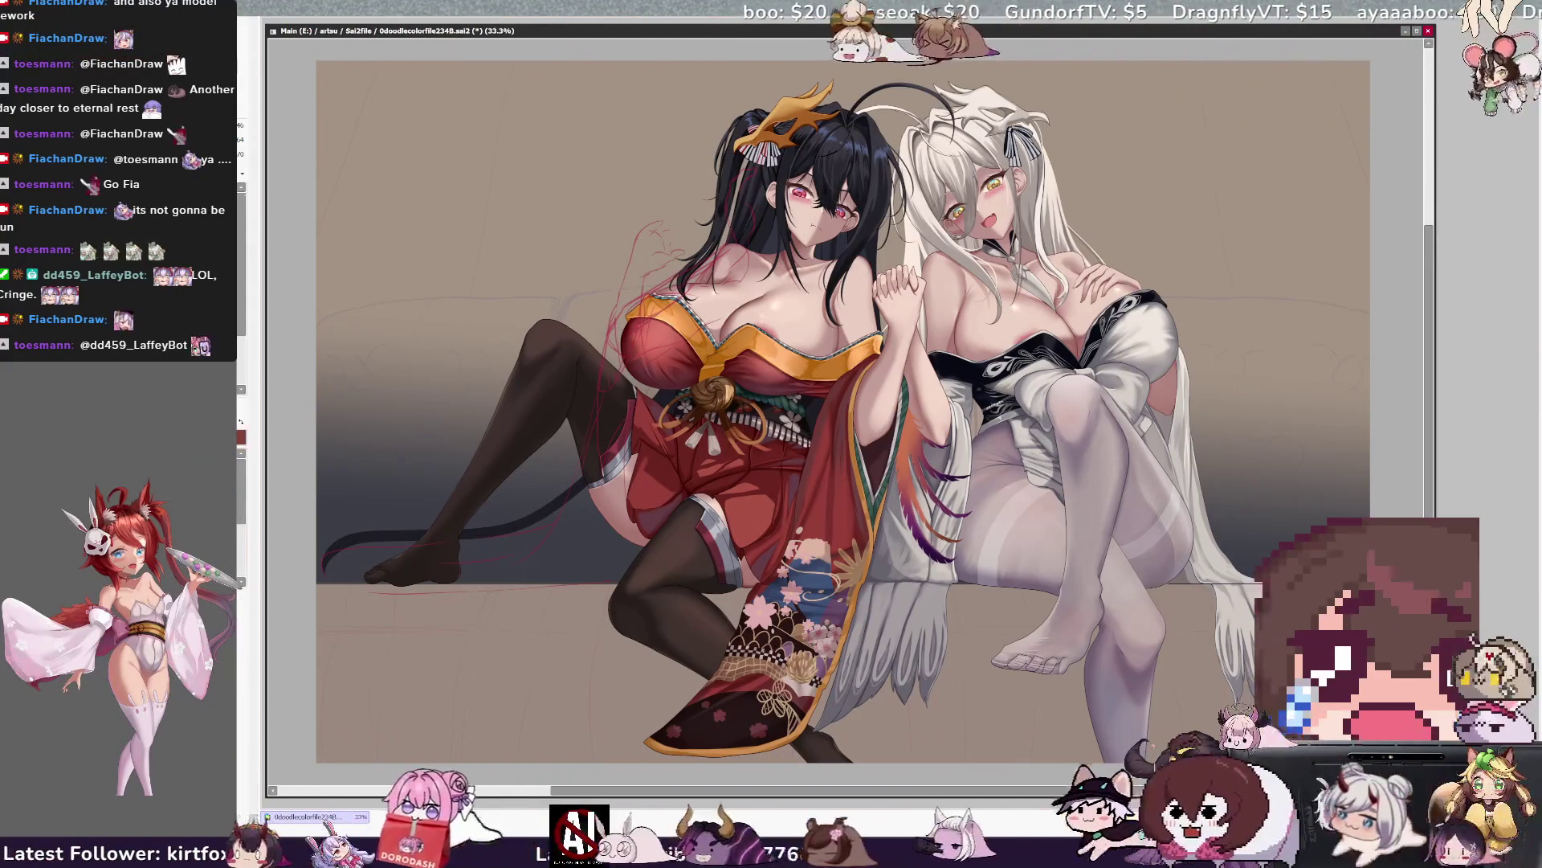
left_click_drag(360, 446, 350, 464)
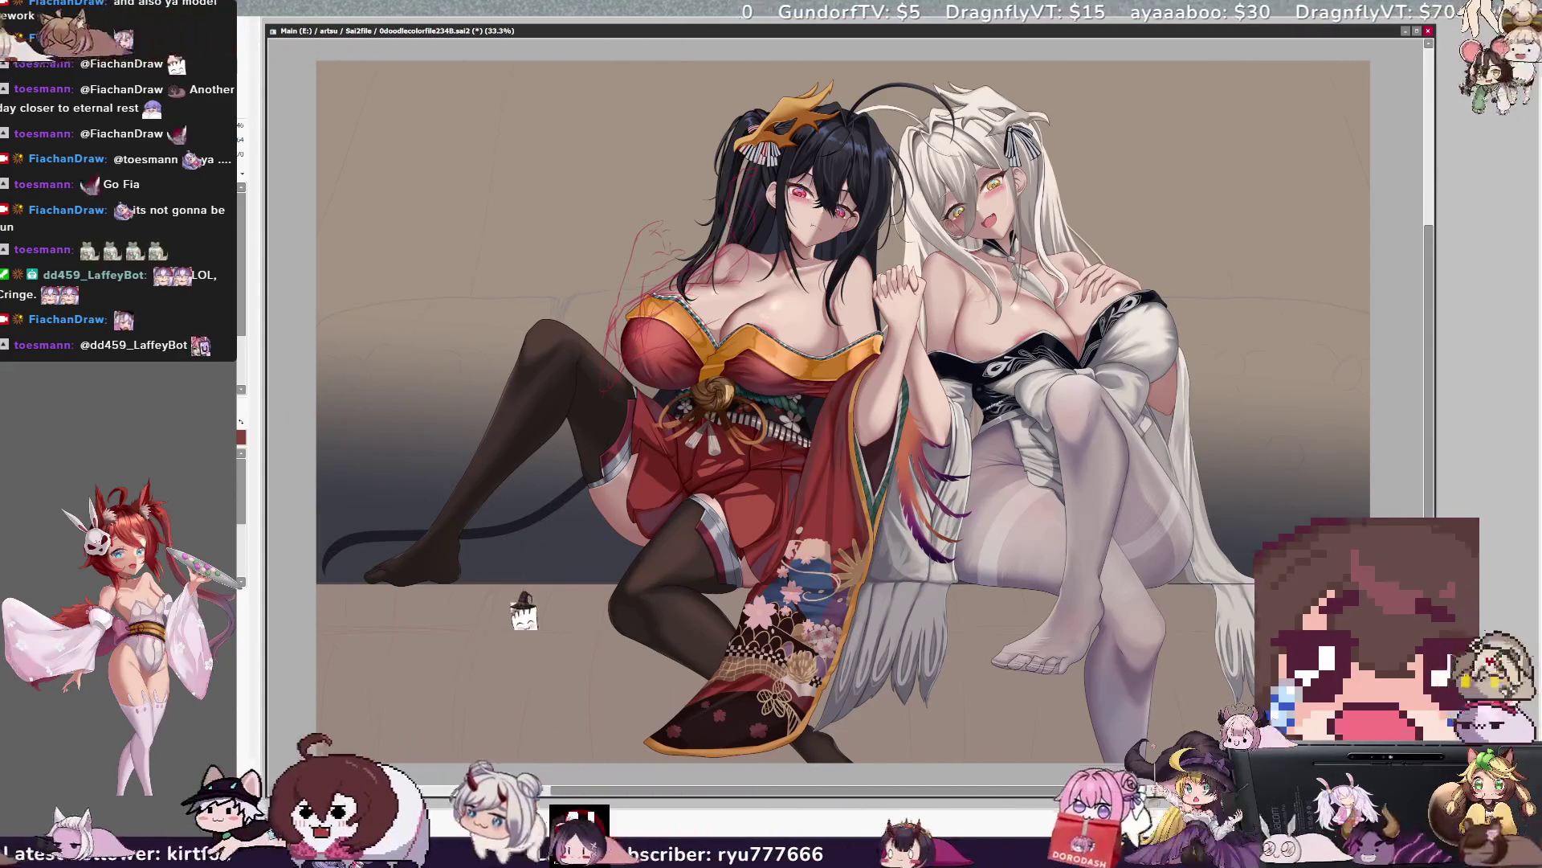
Sketch red guide curves below the tail and paint the tail dark with a downward curl.
left_click_drag(522, 609, 524, 617)
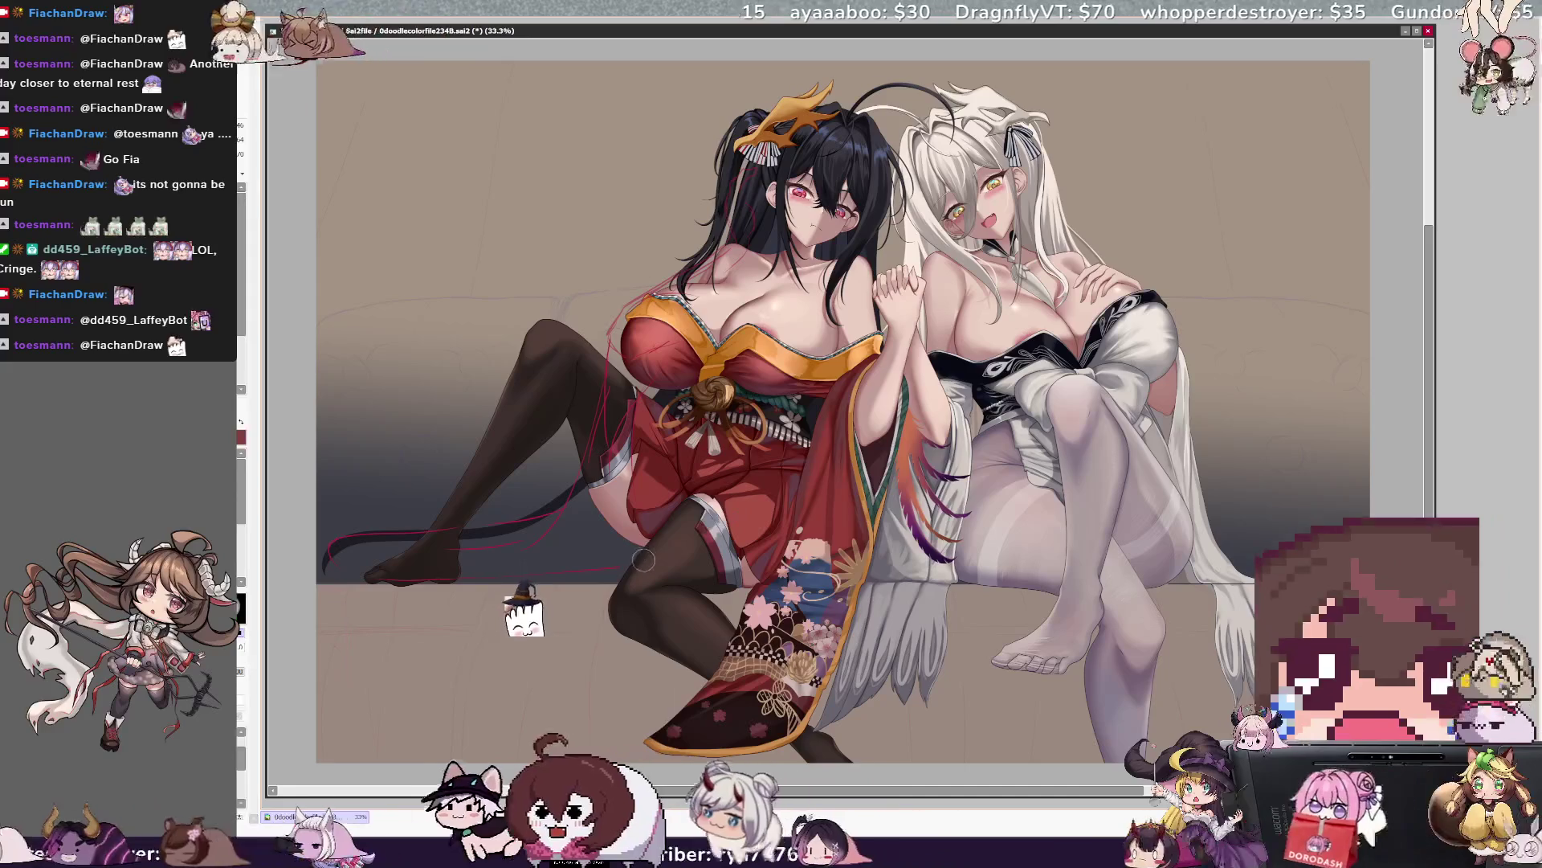
left_click_drag(332, 540, 518, 512)
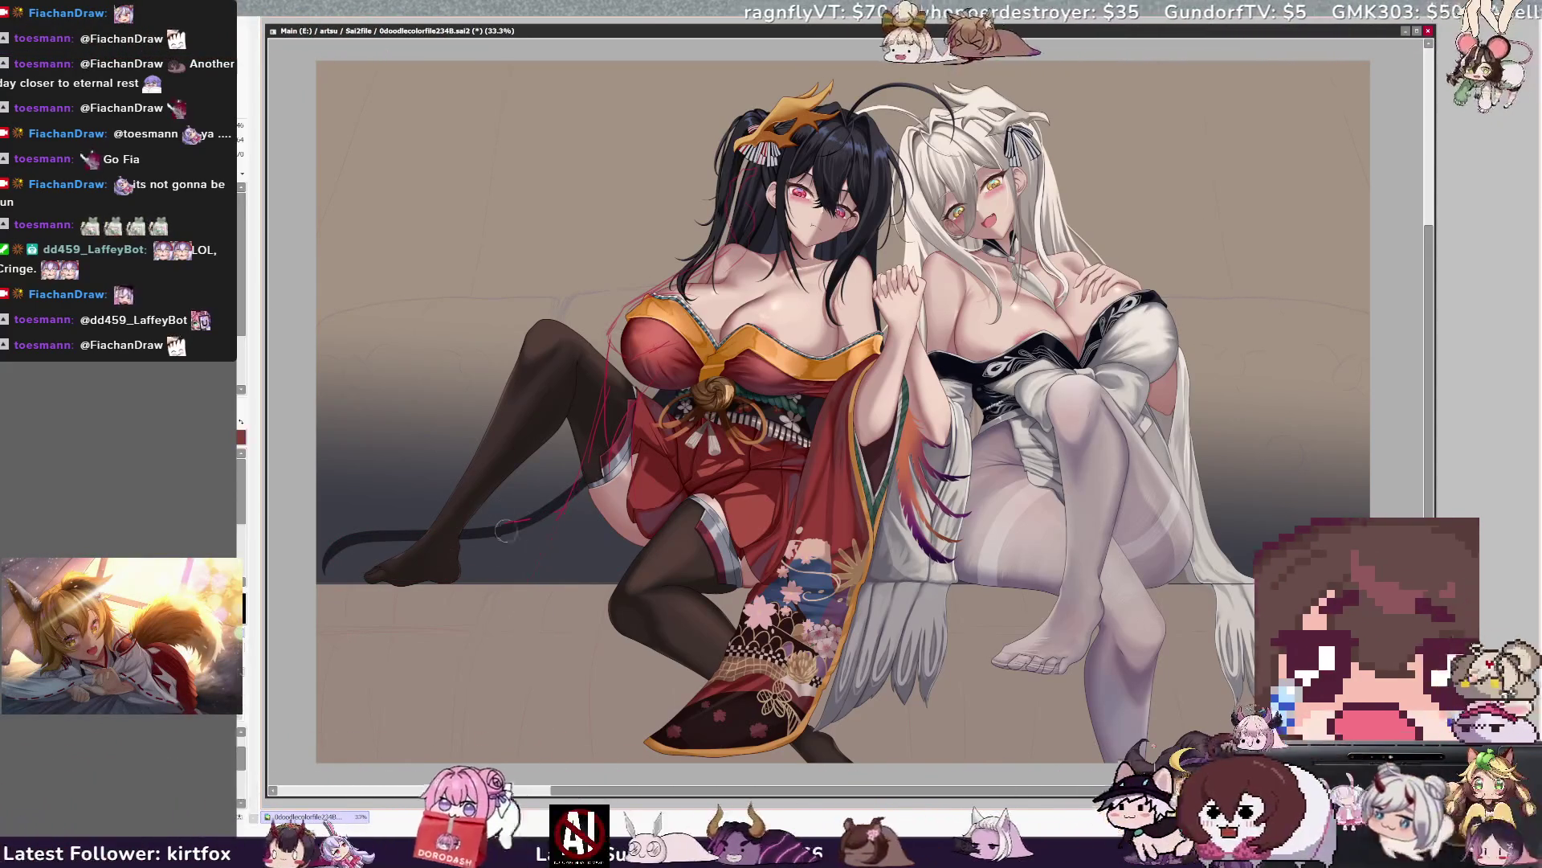
left_click_drag(461, 571, 391, 651)
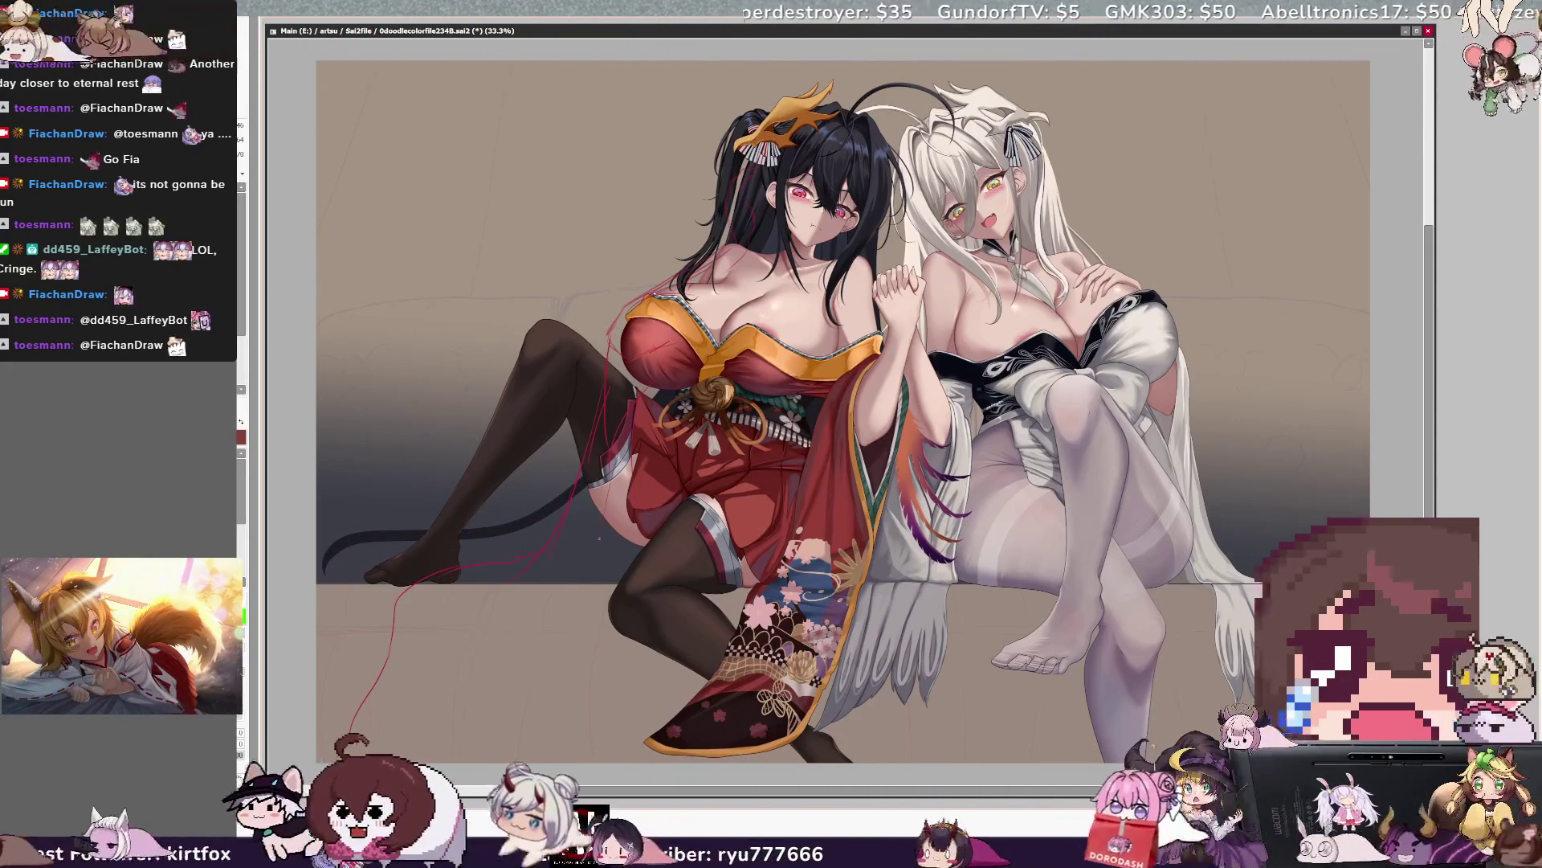
left_click_drag(525, 573, 471, 592)
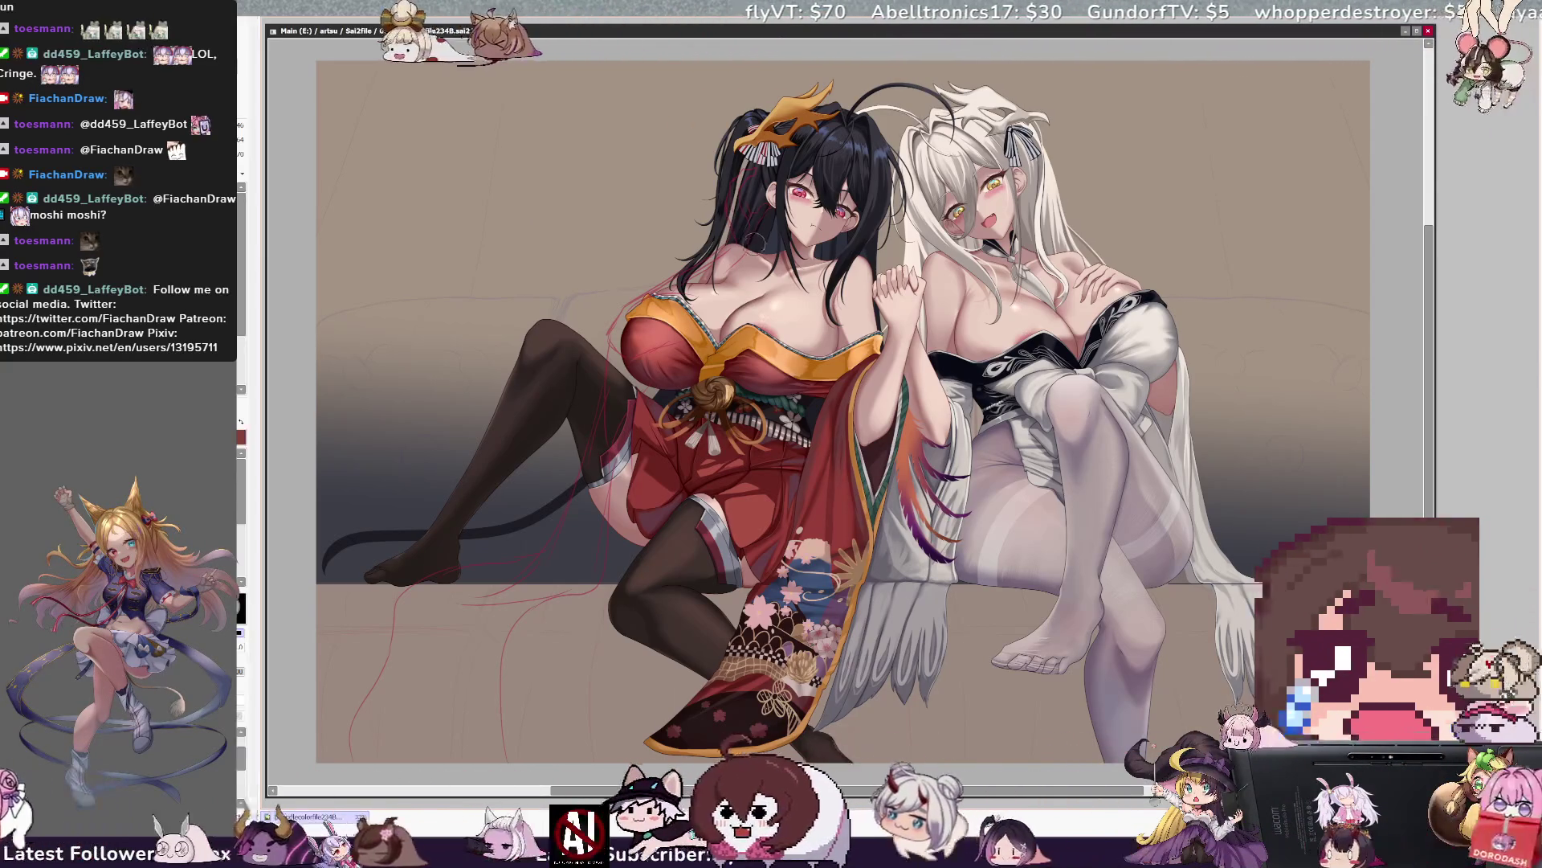
key("h")
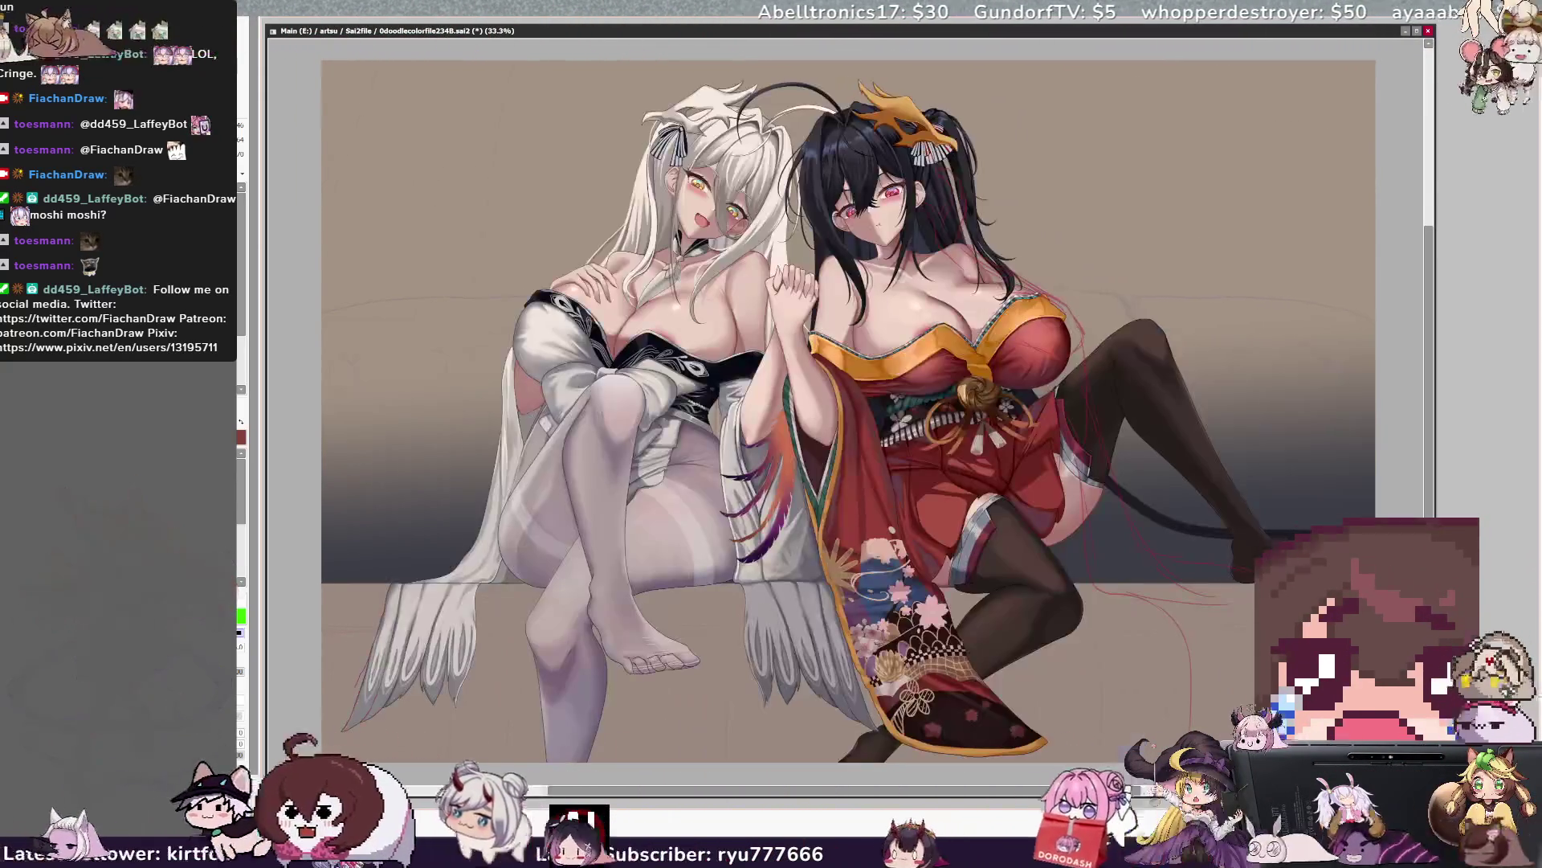
key("h")
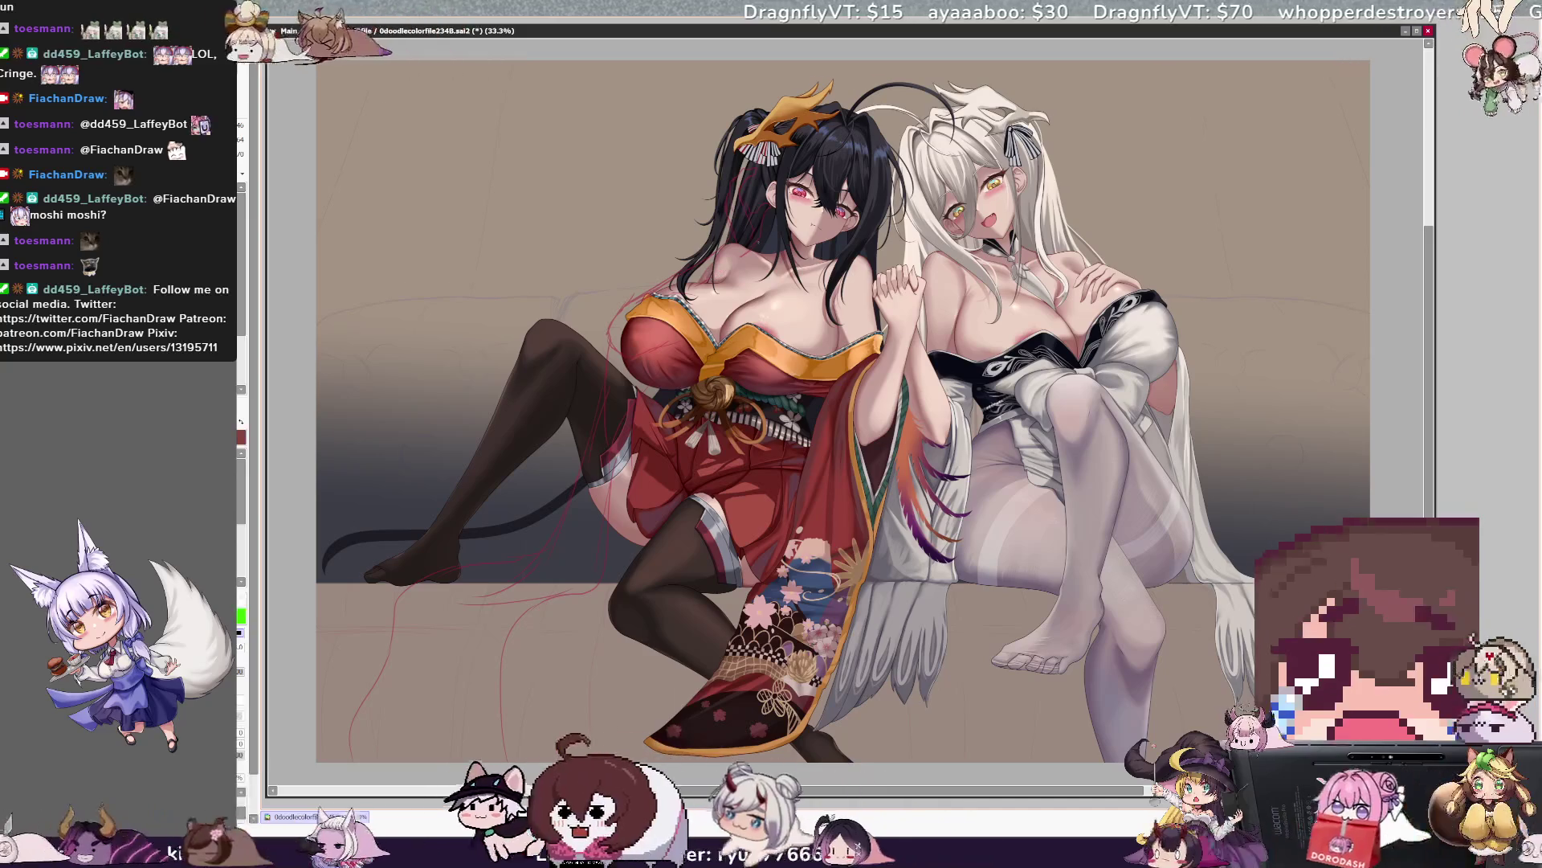
key("h")
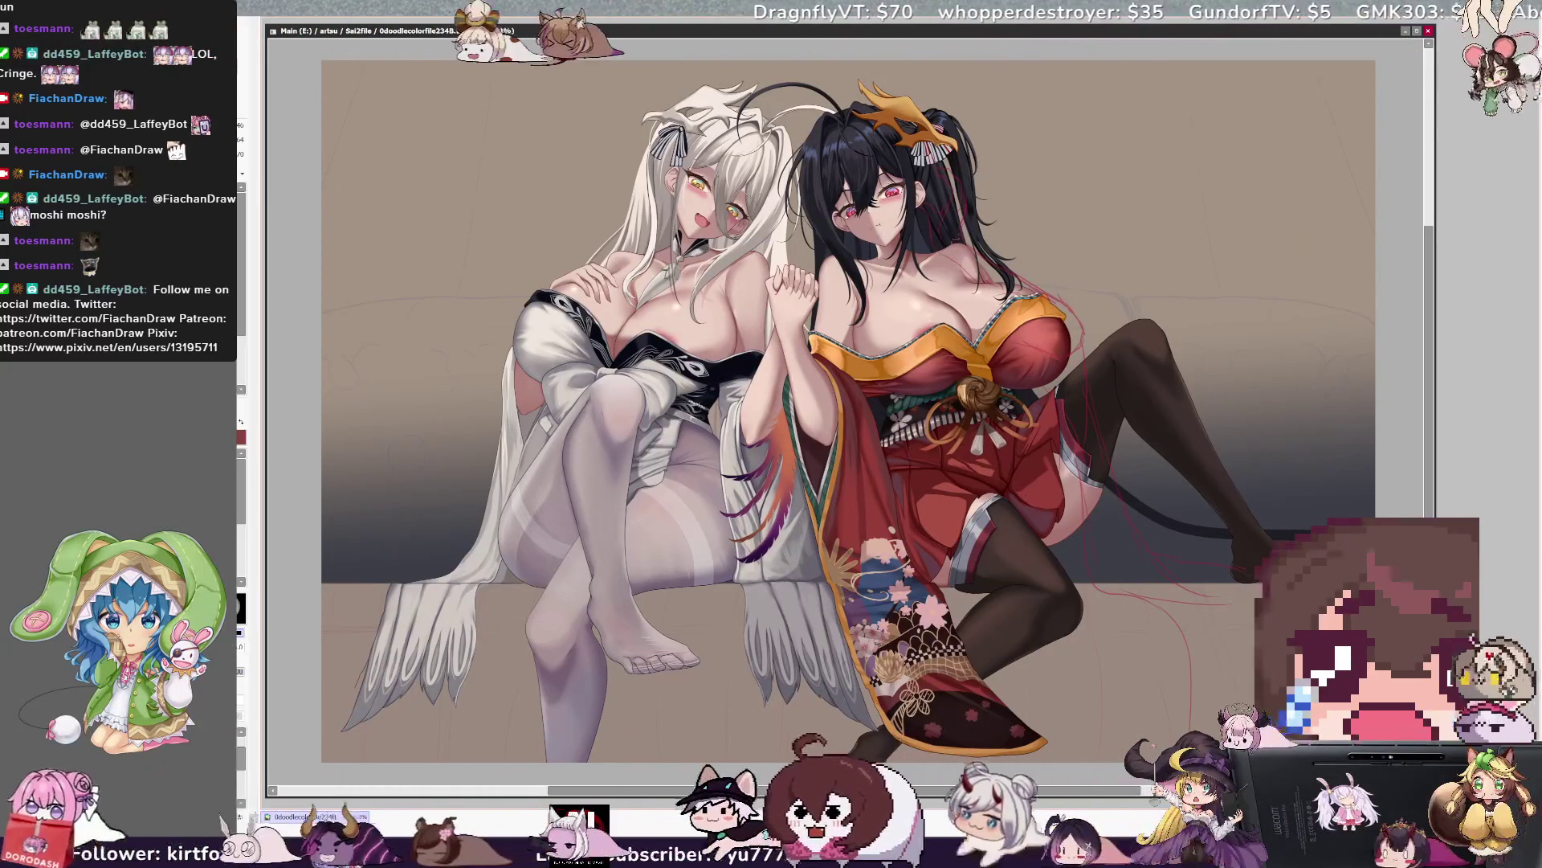
key("h")
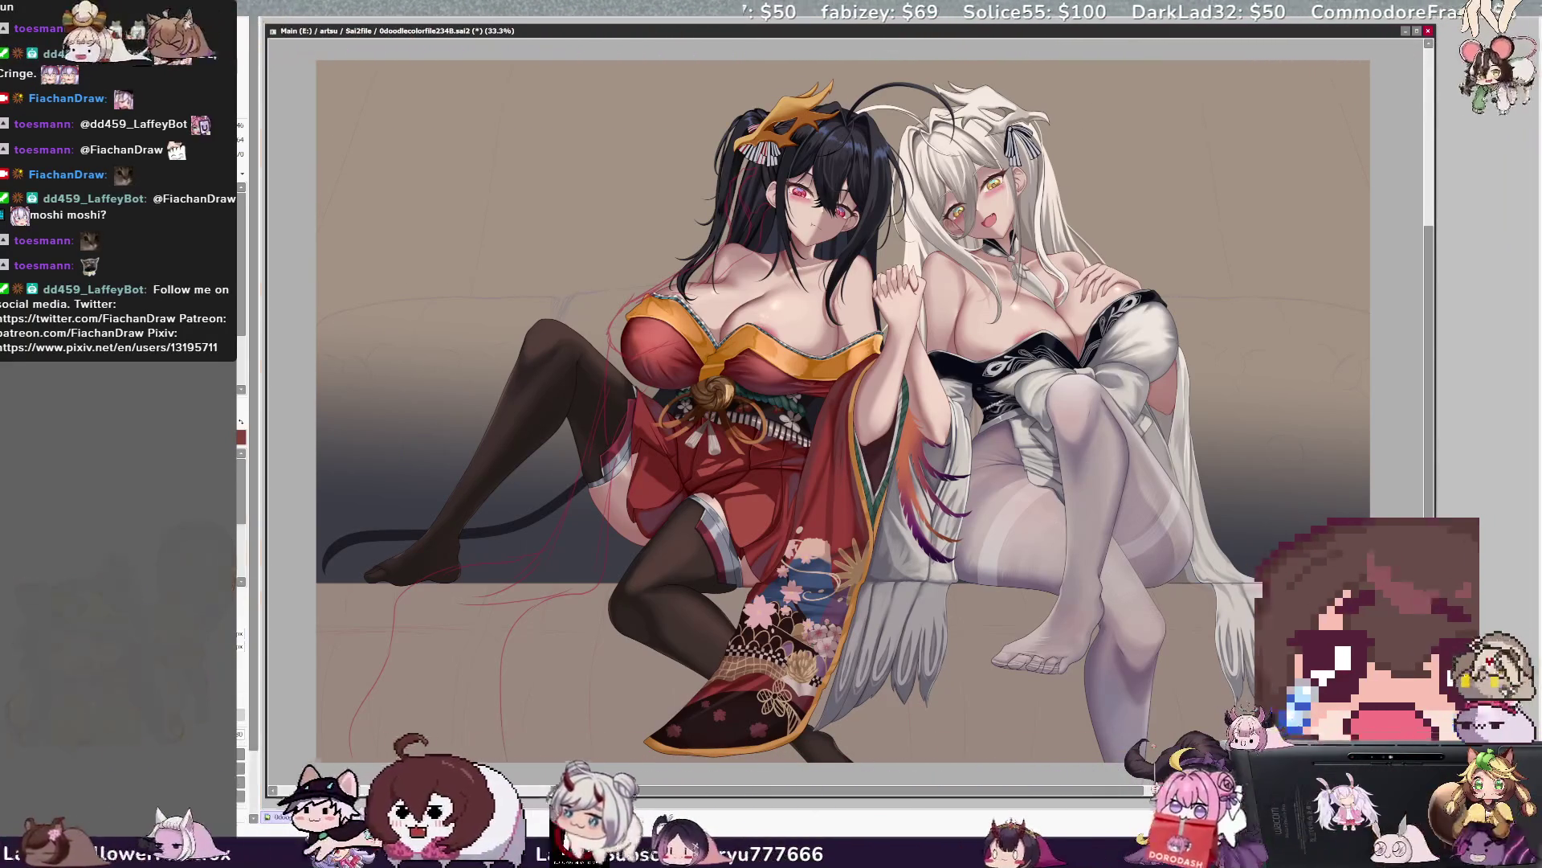
key("ctrl+t")
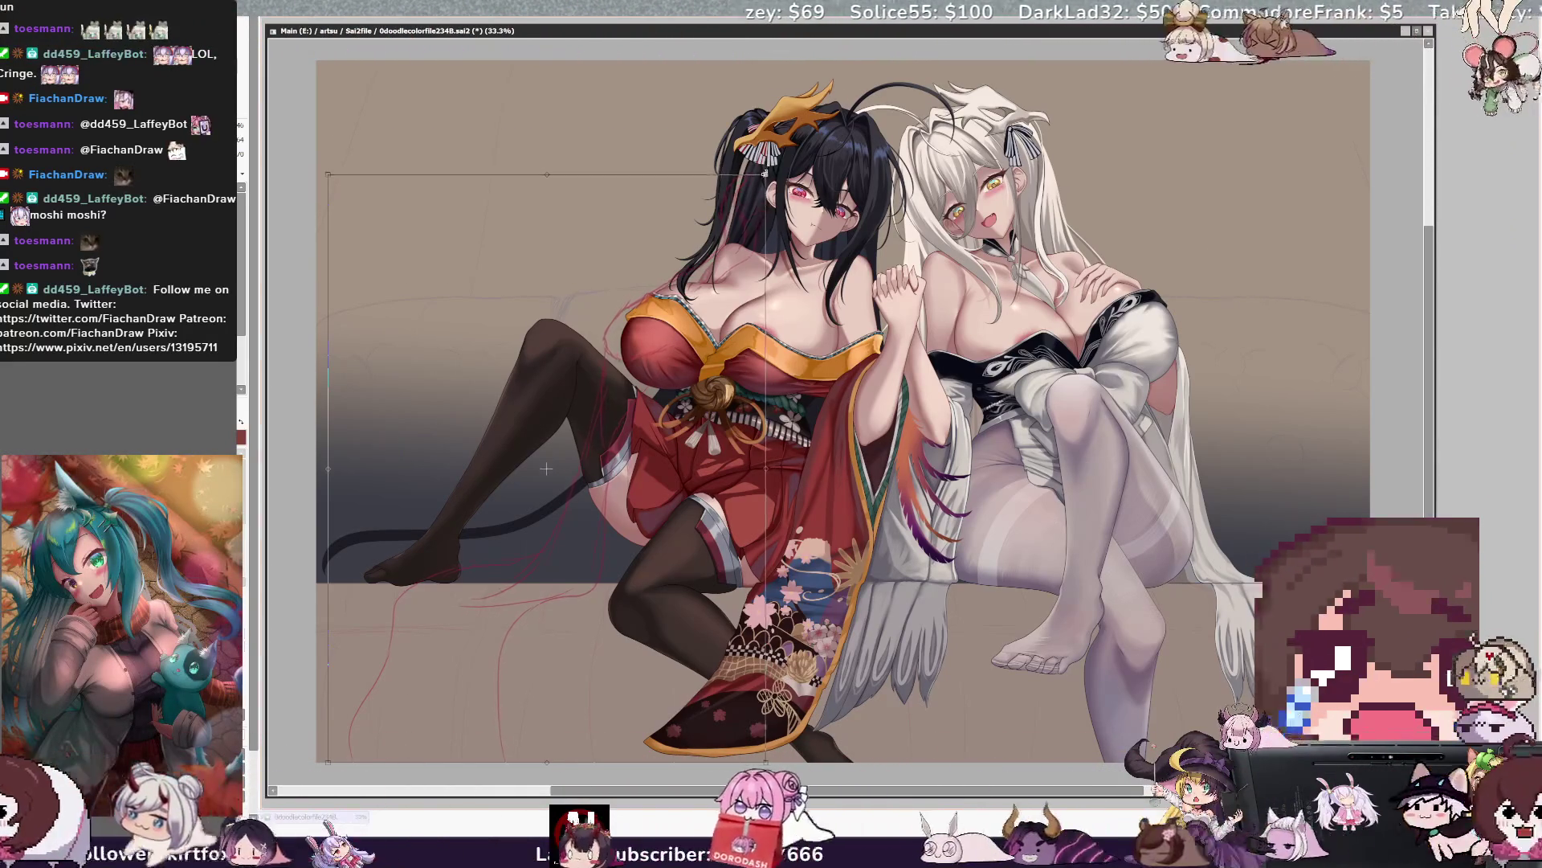
Nudge the left-side sketch lines slightly up and right and commit the transform.
left_click_drag(542, 472, 548, 468)
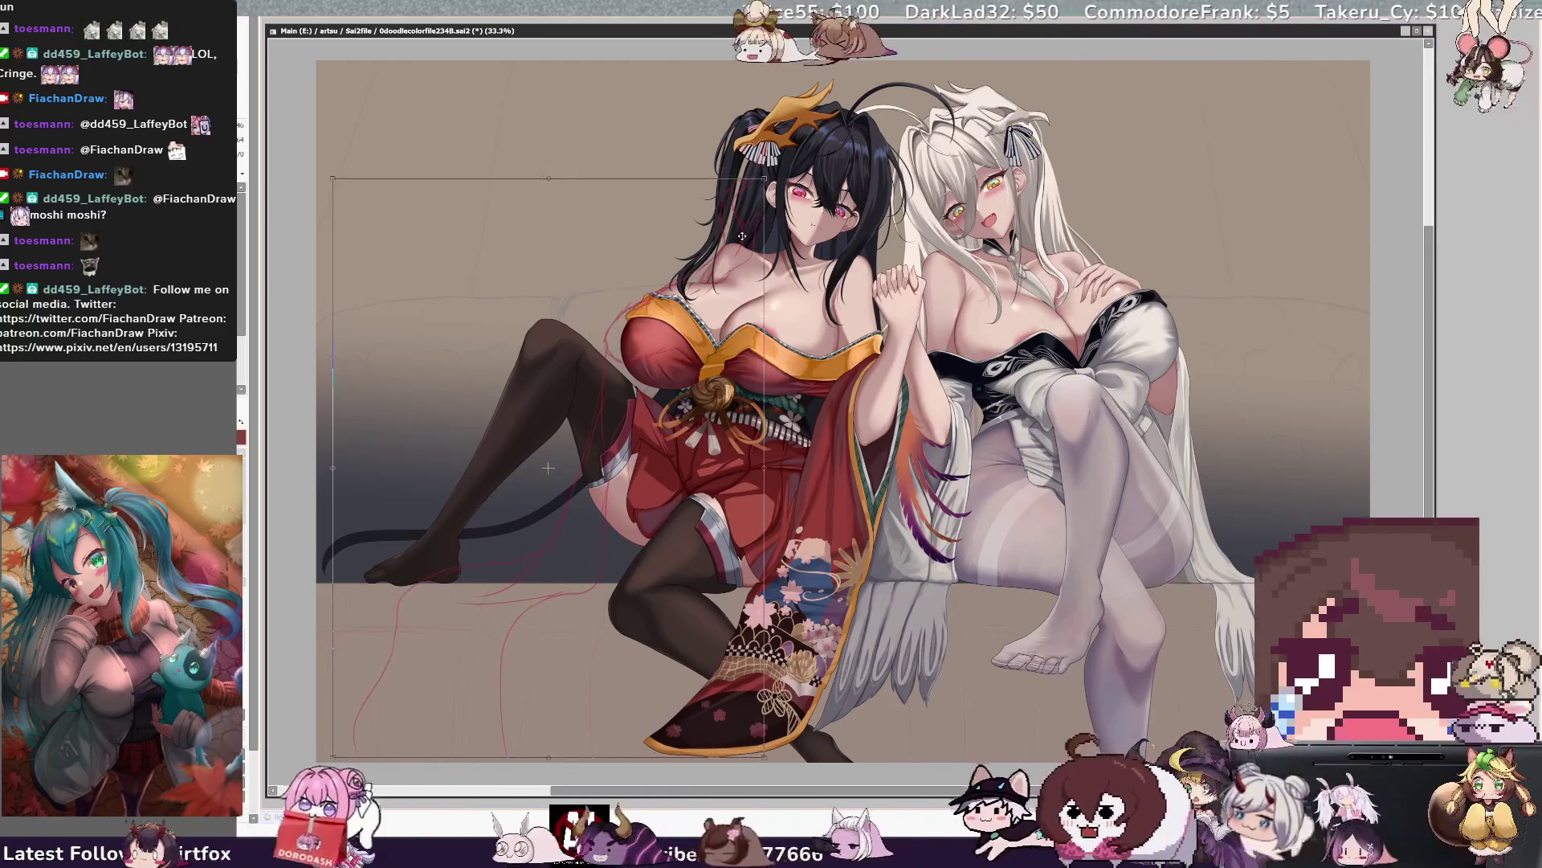
key("Return")
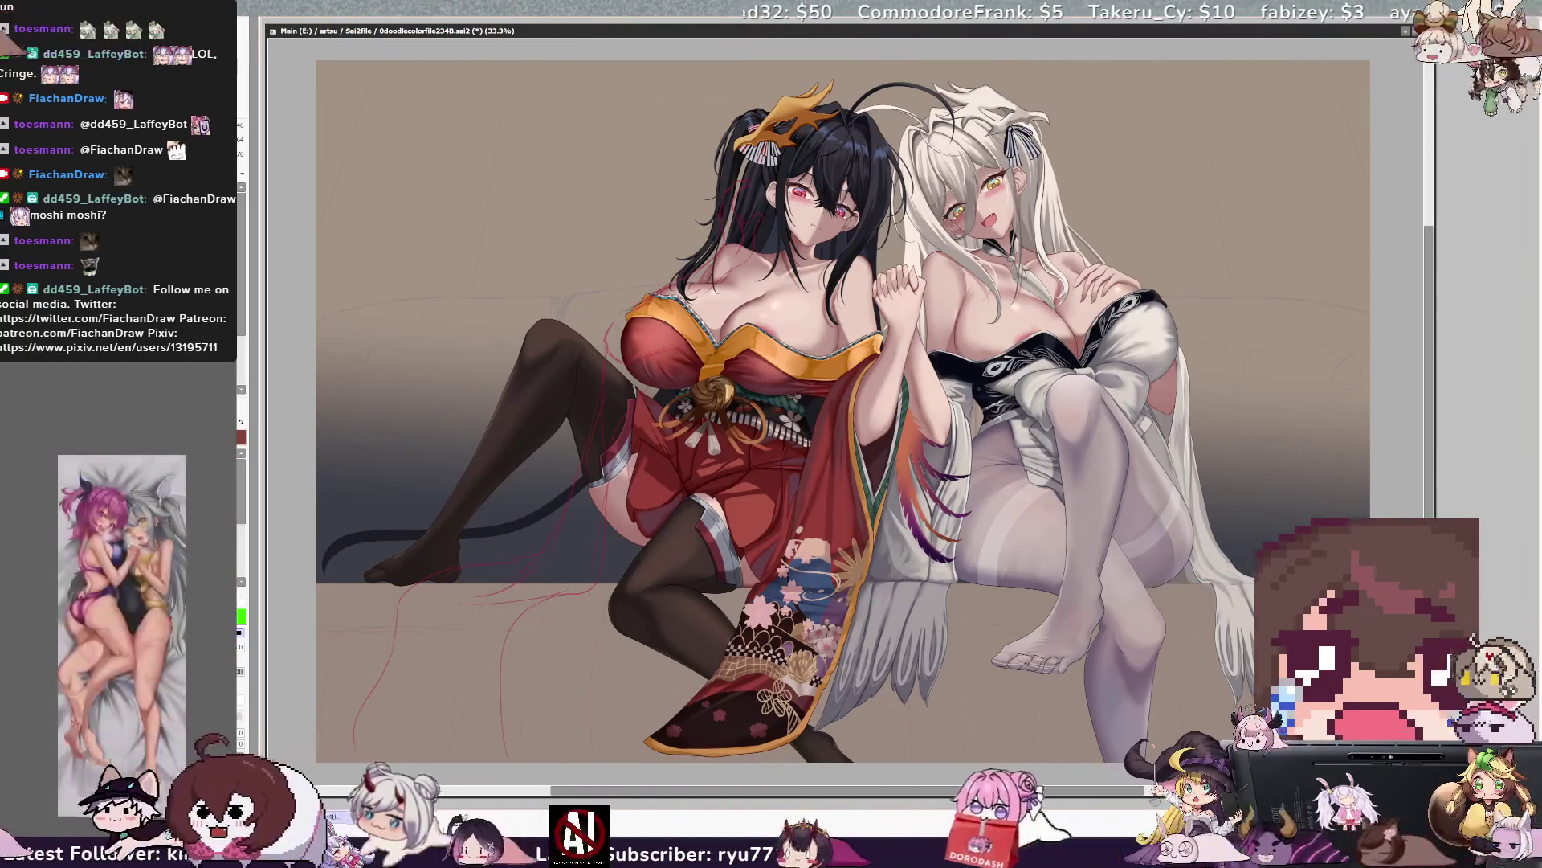
key("Delete")
key("Delete")
key("Delete")
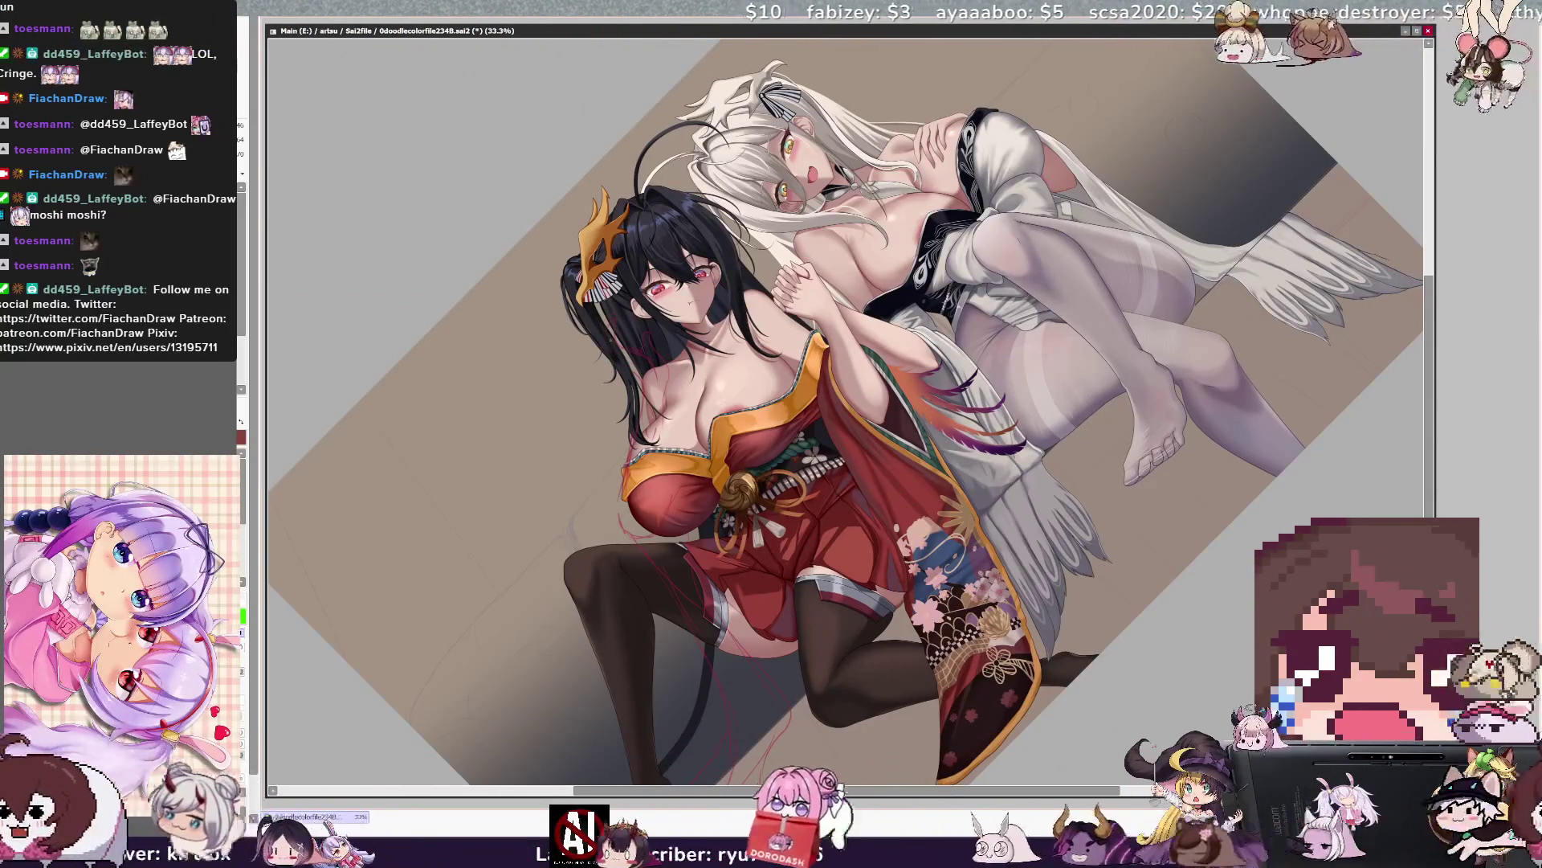
Save the illustration and reset the canvas rotation to upright.
key("ctrl+s")
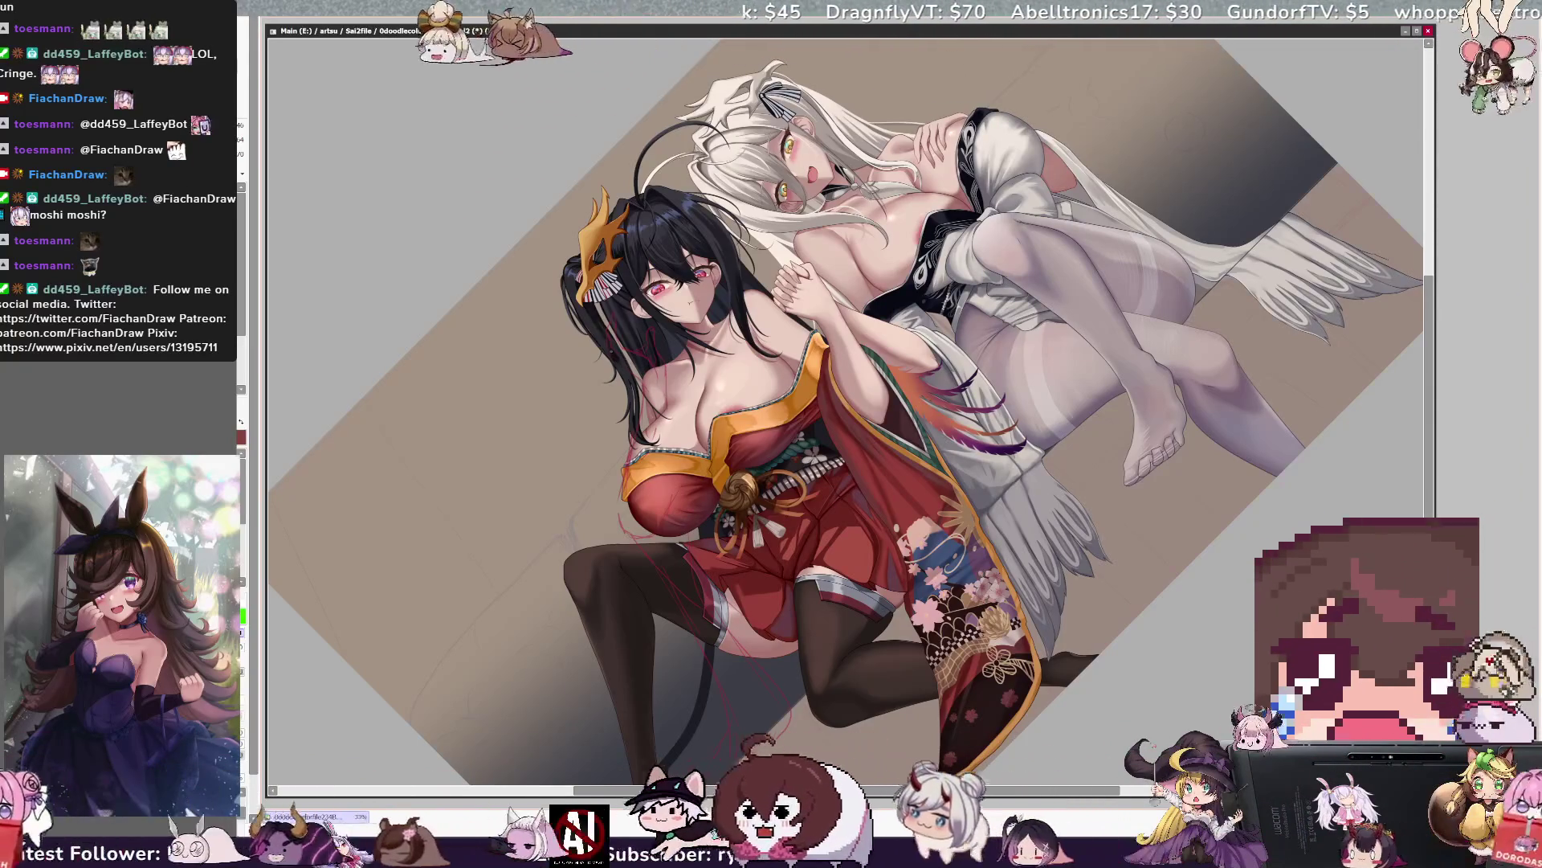
key("Home")
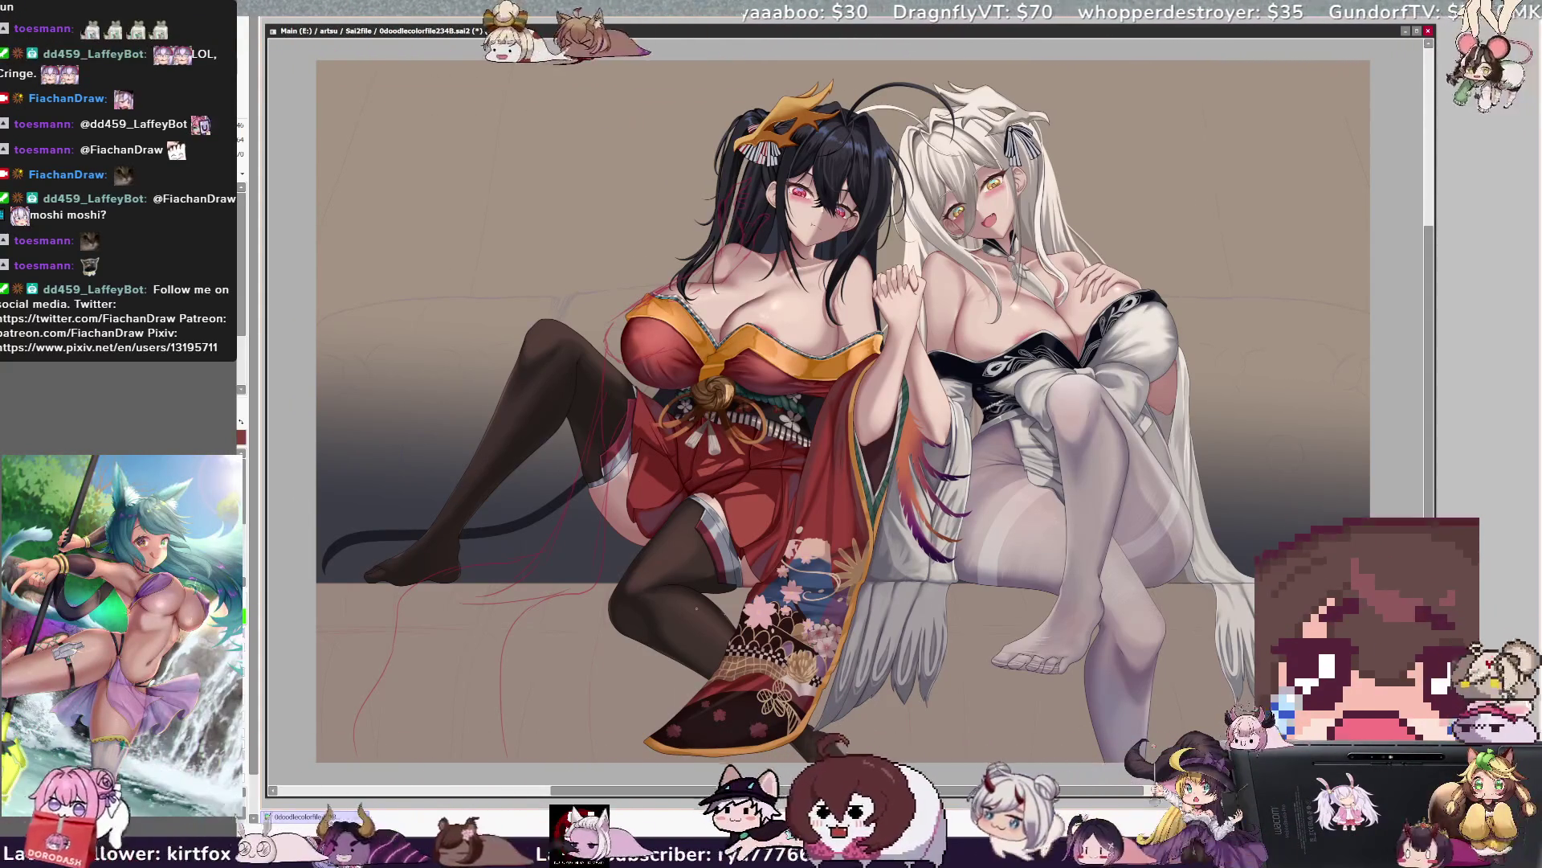
Tilt and reset the view, then mirror the artwork to check it and flip it back.
key("Delete")
key("Delete")
key("Delete")
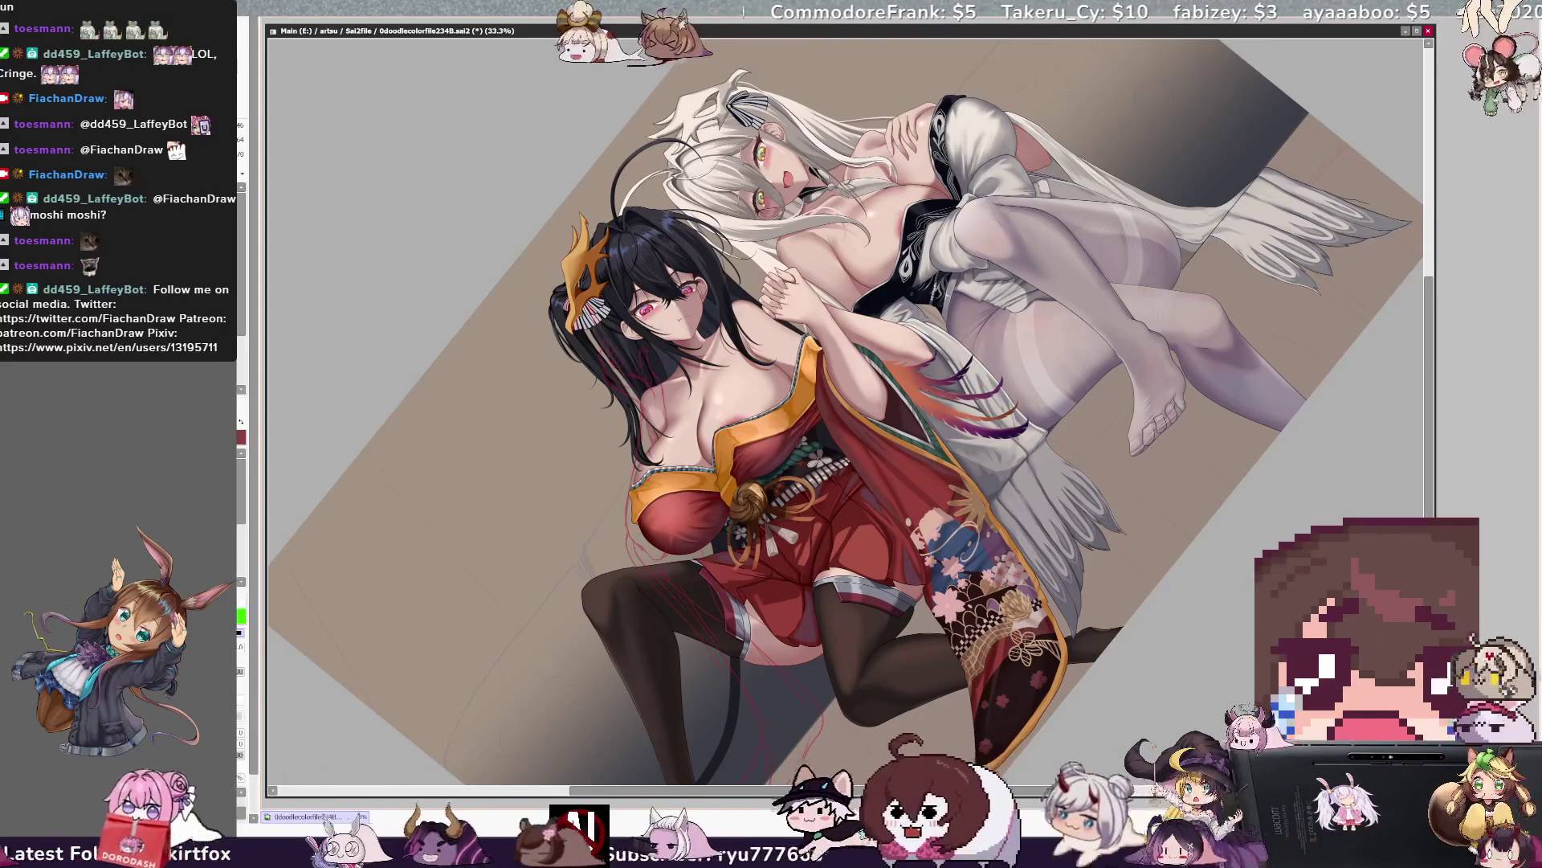
key("Home")
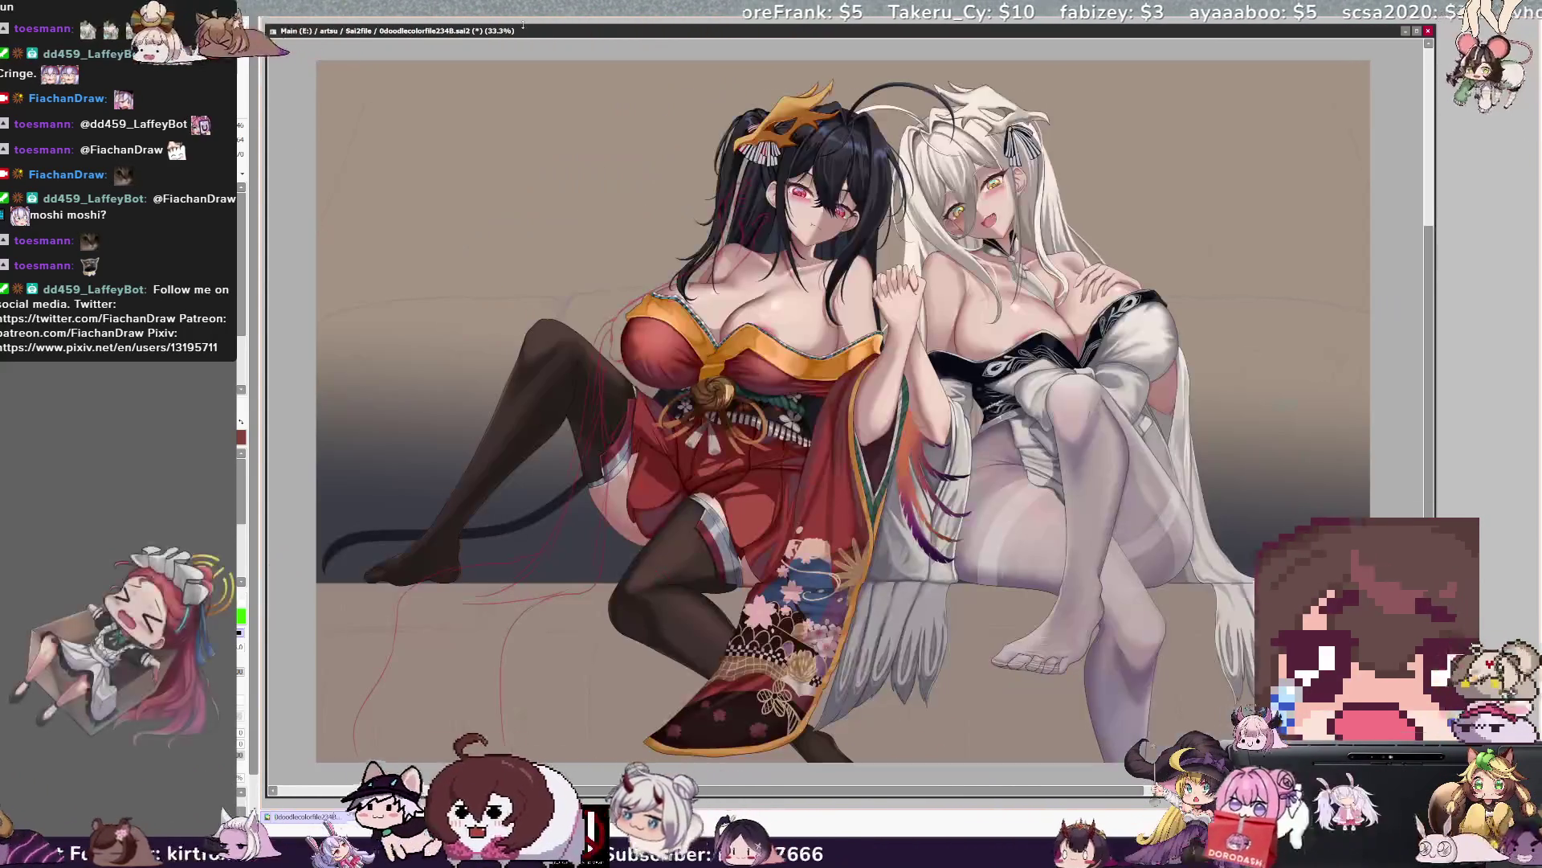
scroll(844, 409, "left", 1)
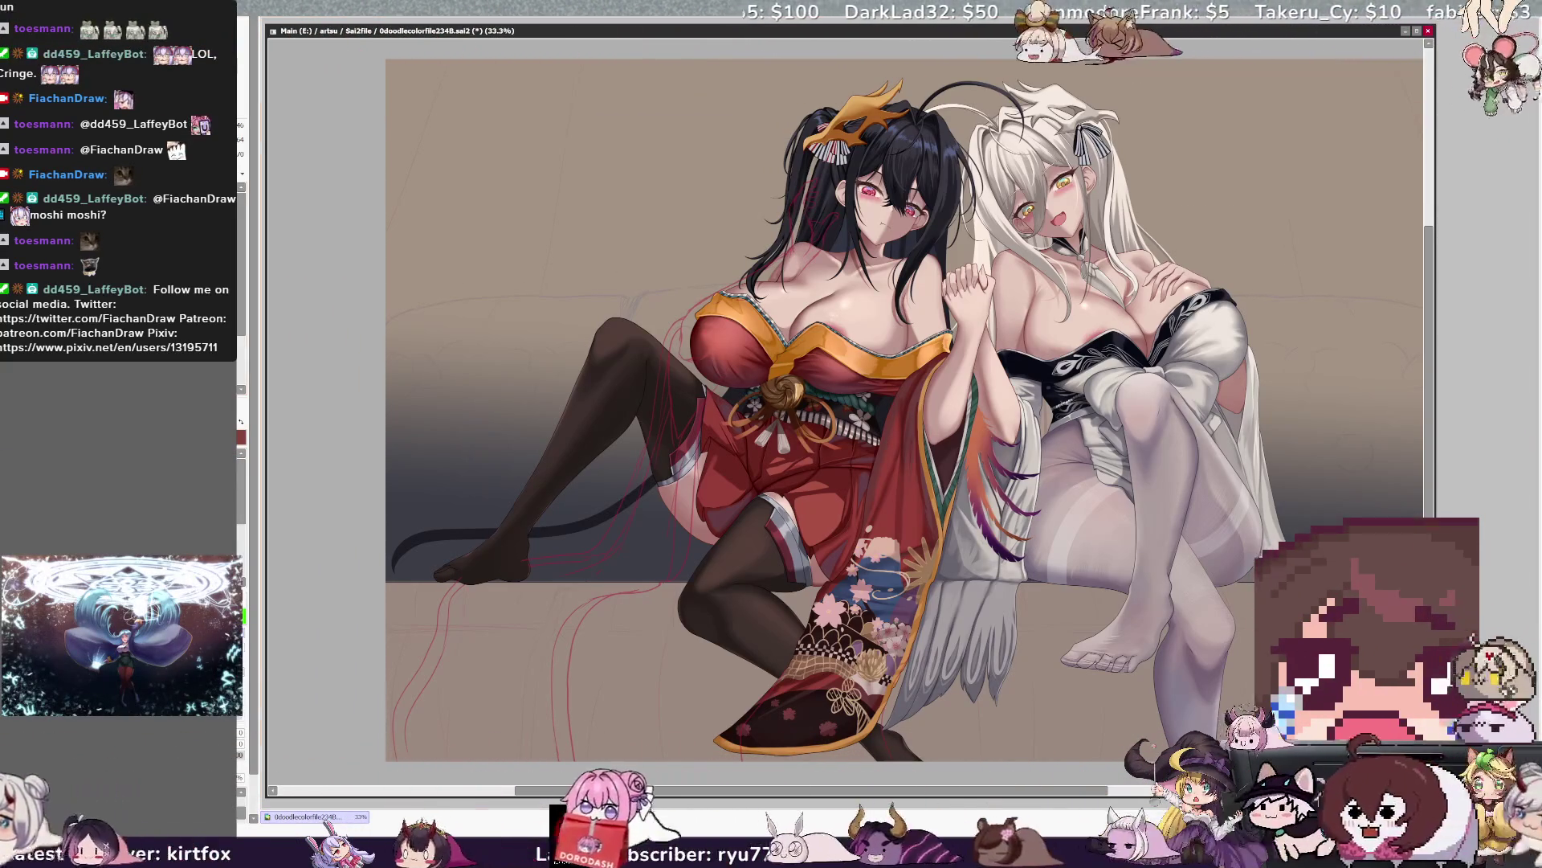
key("h")
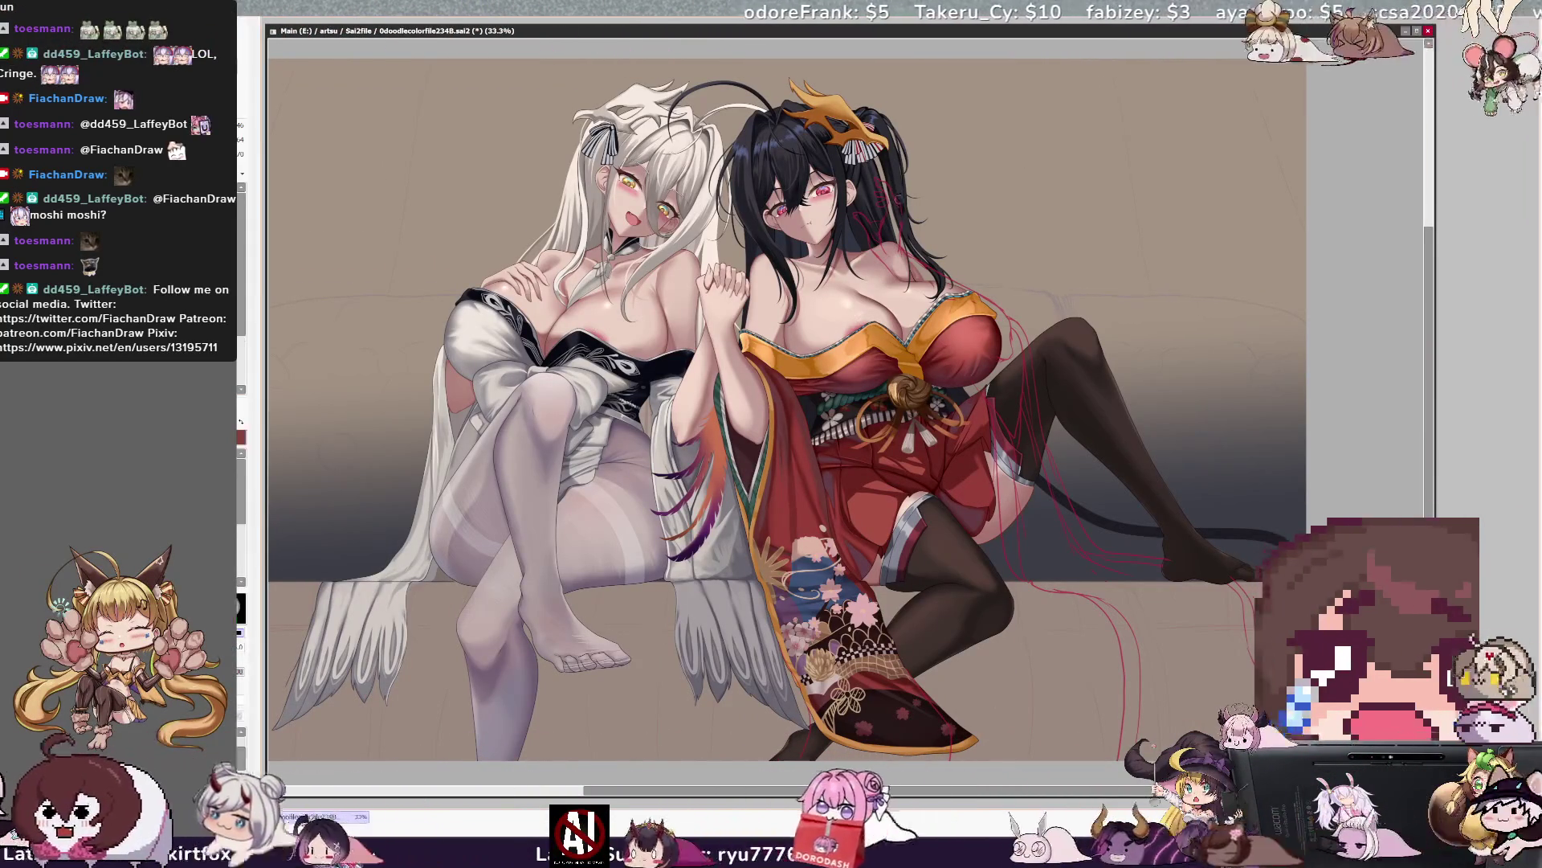
key("h")
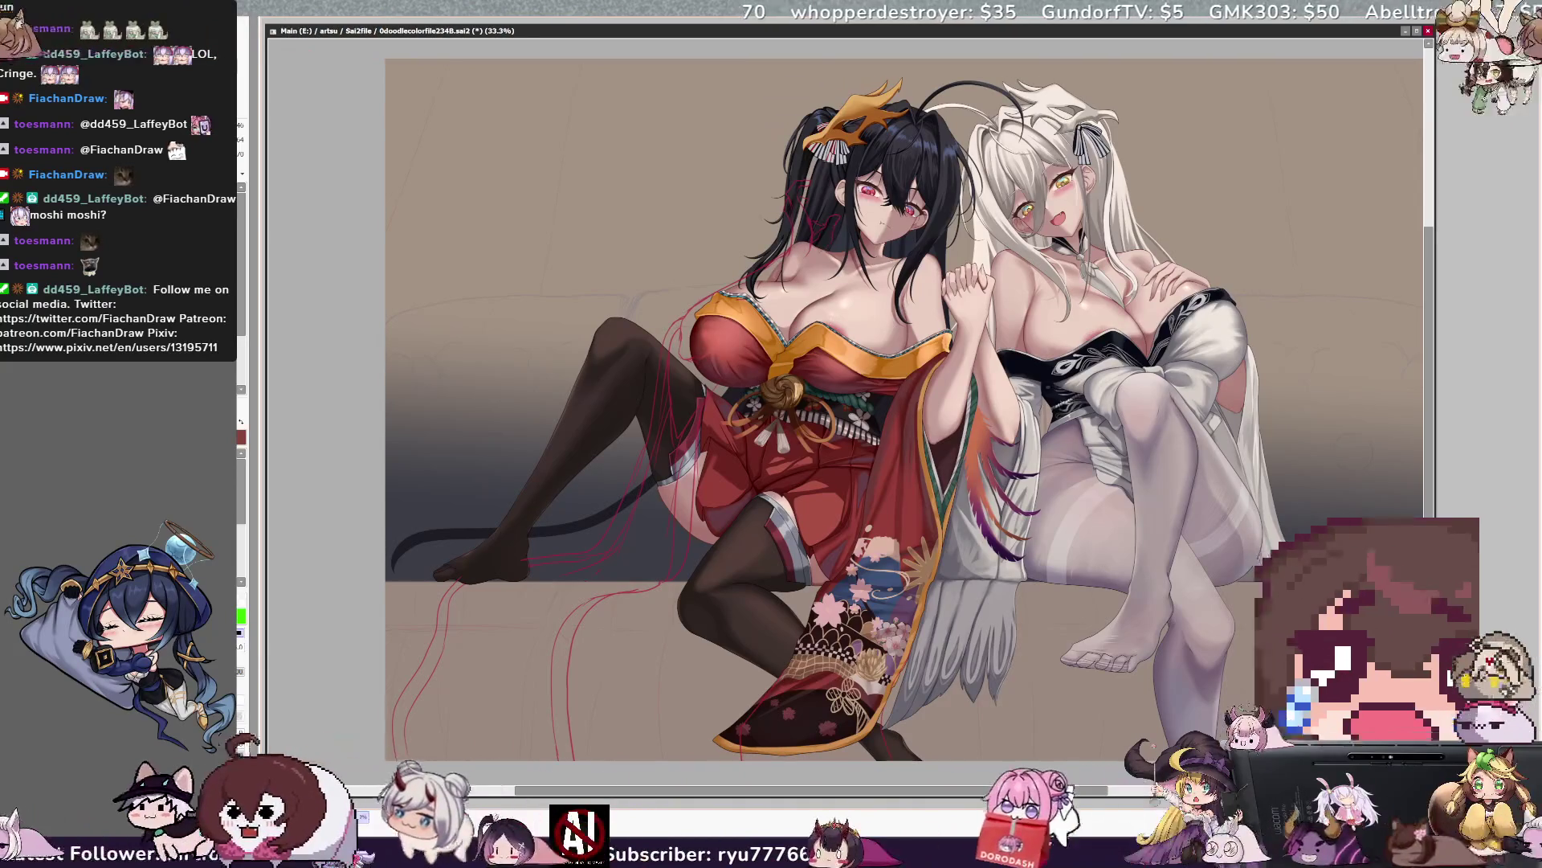
Mirror the canvas to check proportions, then flip it back to normal orientation.
key("Insert")
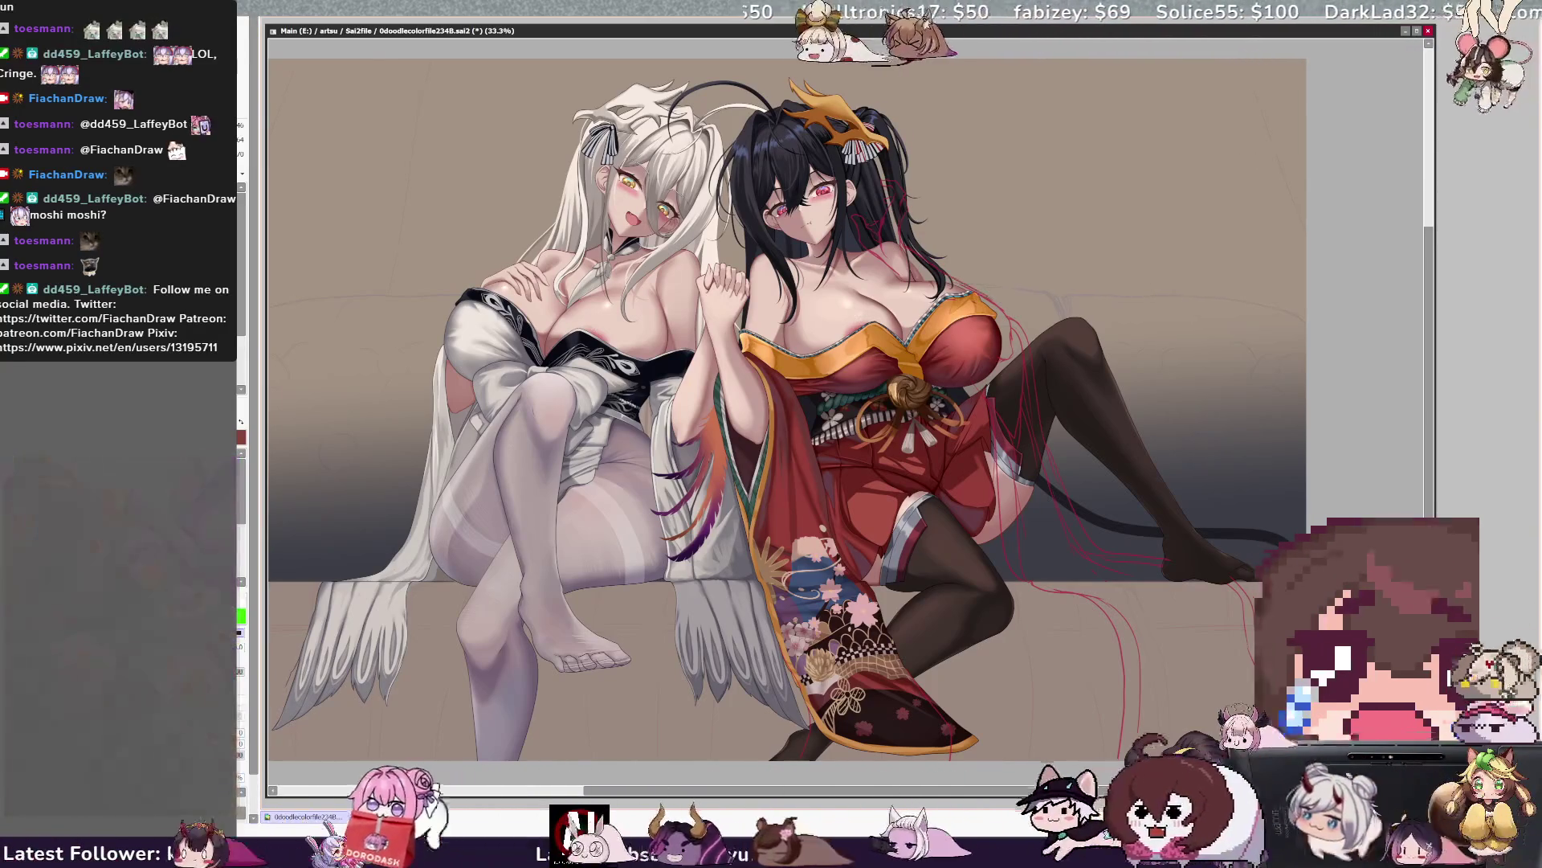
key("h")
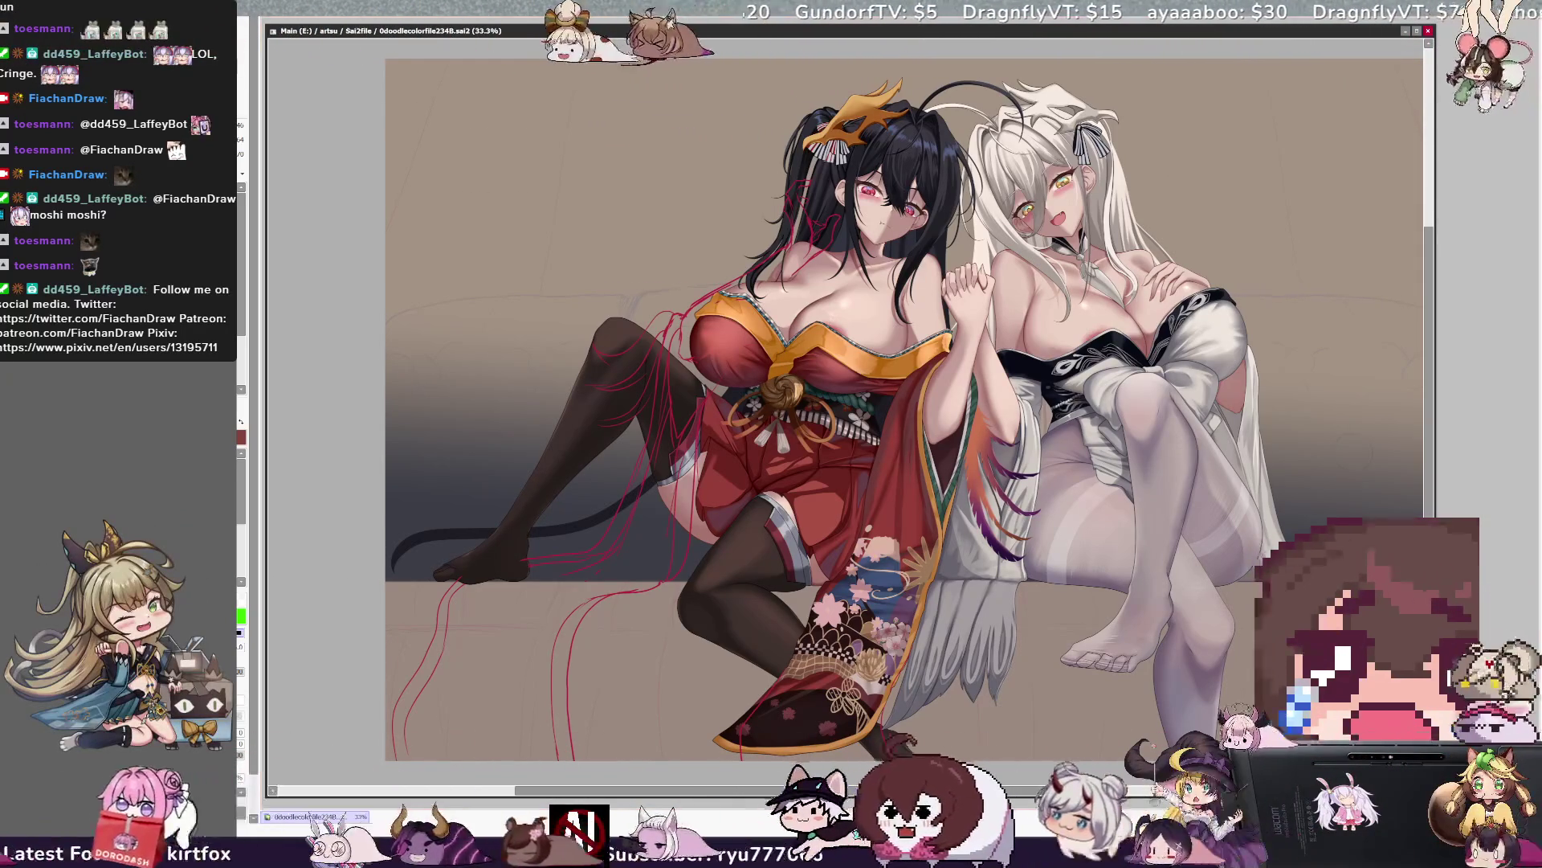
left_click_drag(845, 409, 763, 410)
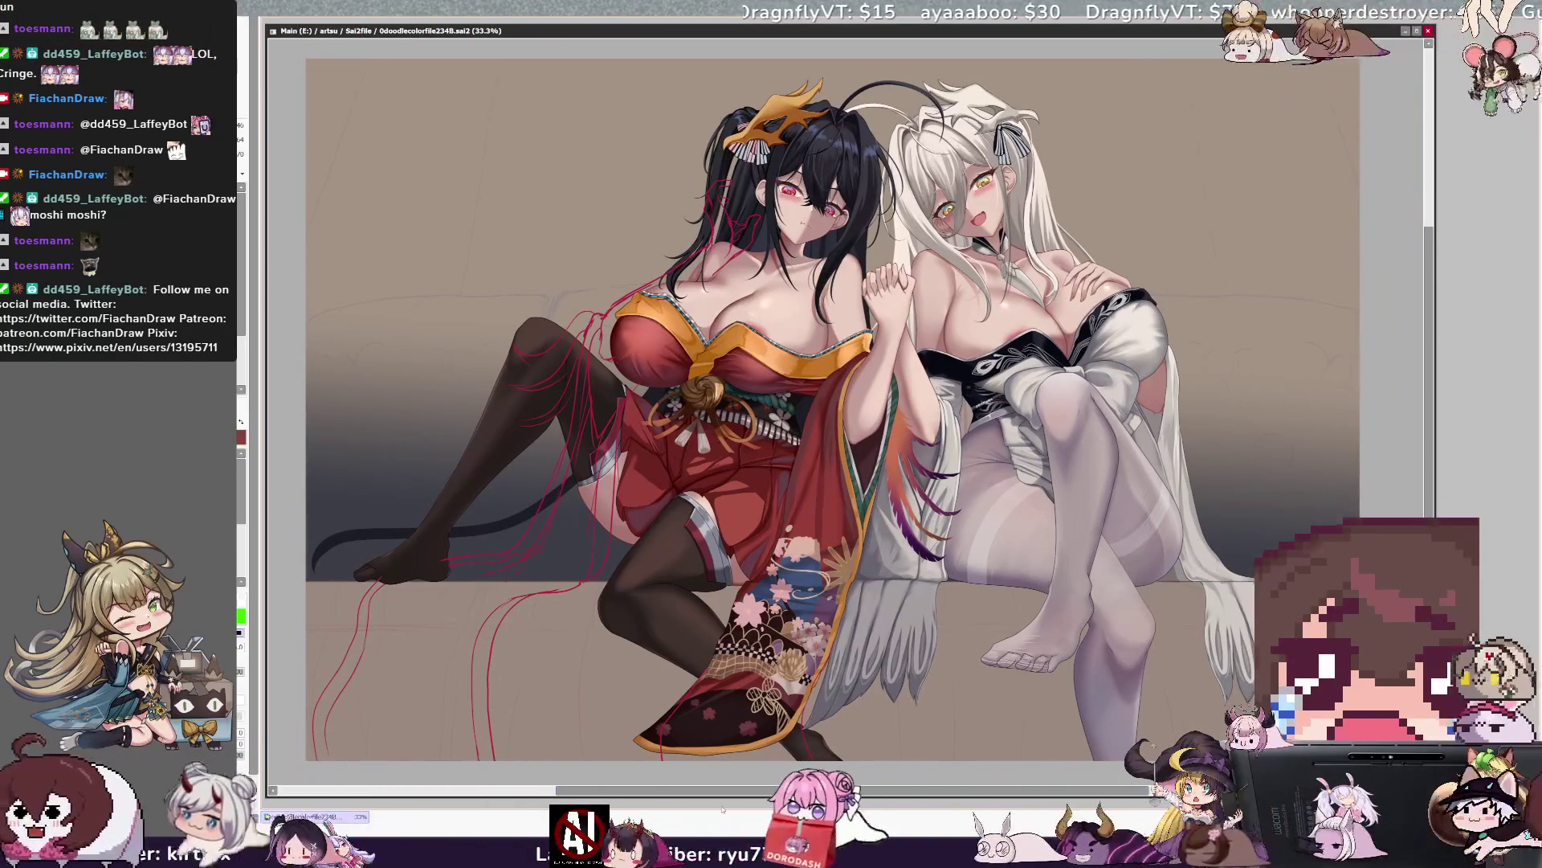
scroll(851, 405, "up", 5)
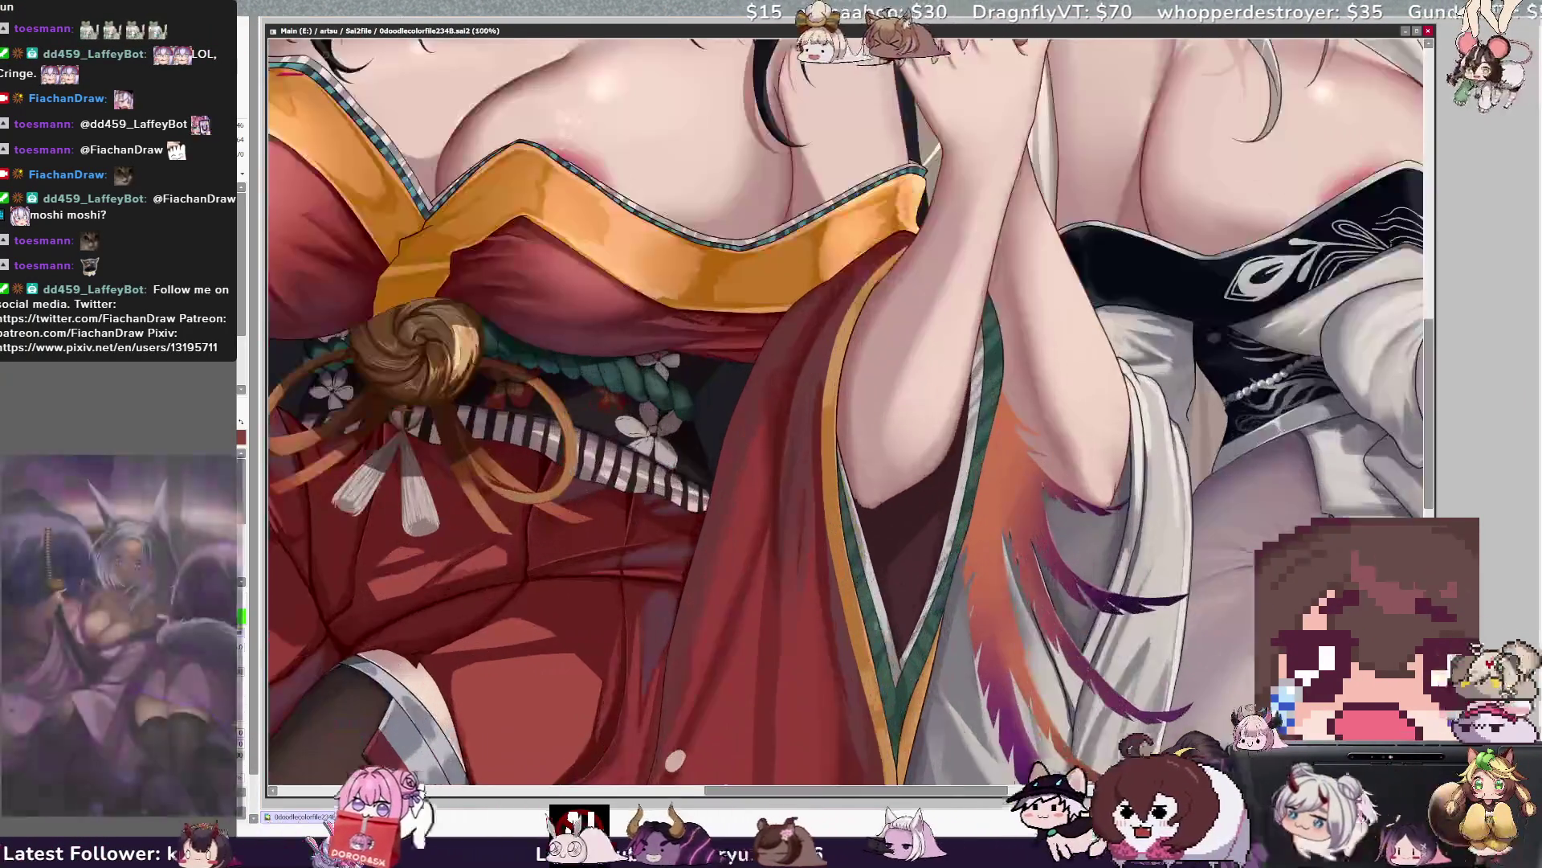
scroll(851, 405, "up", 3)
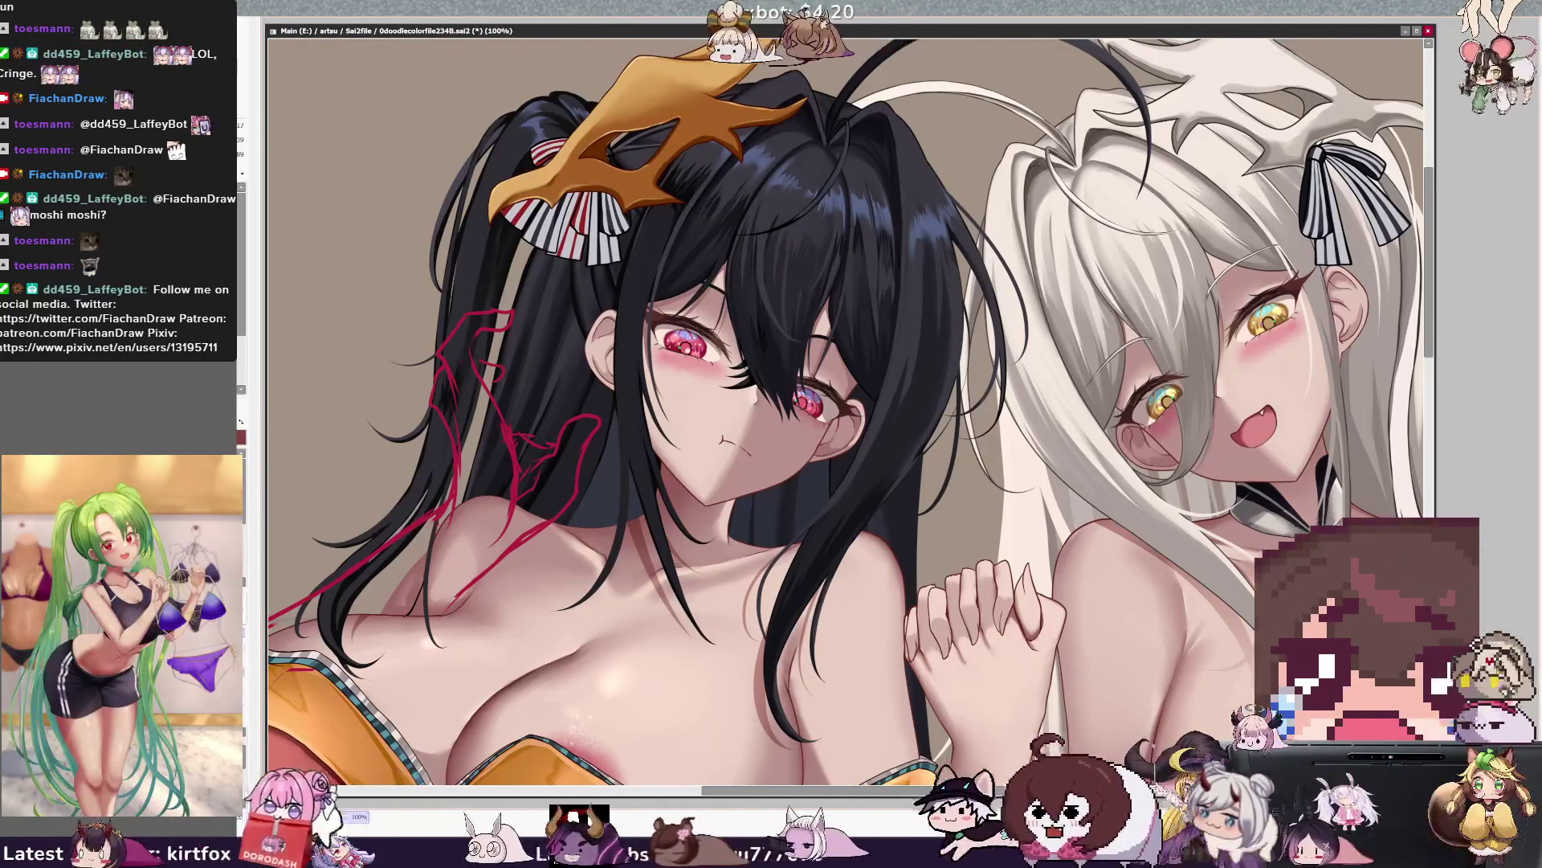
key("bracketright")
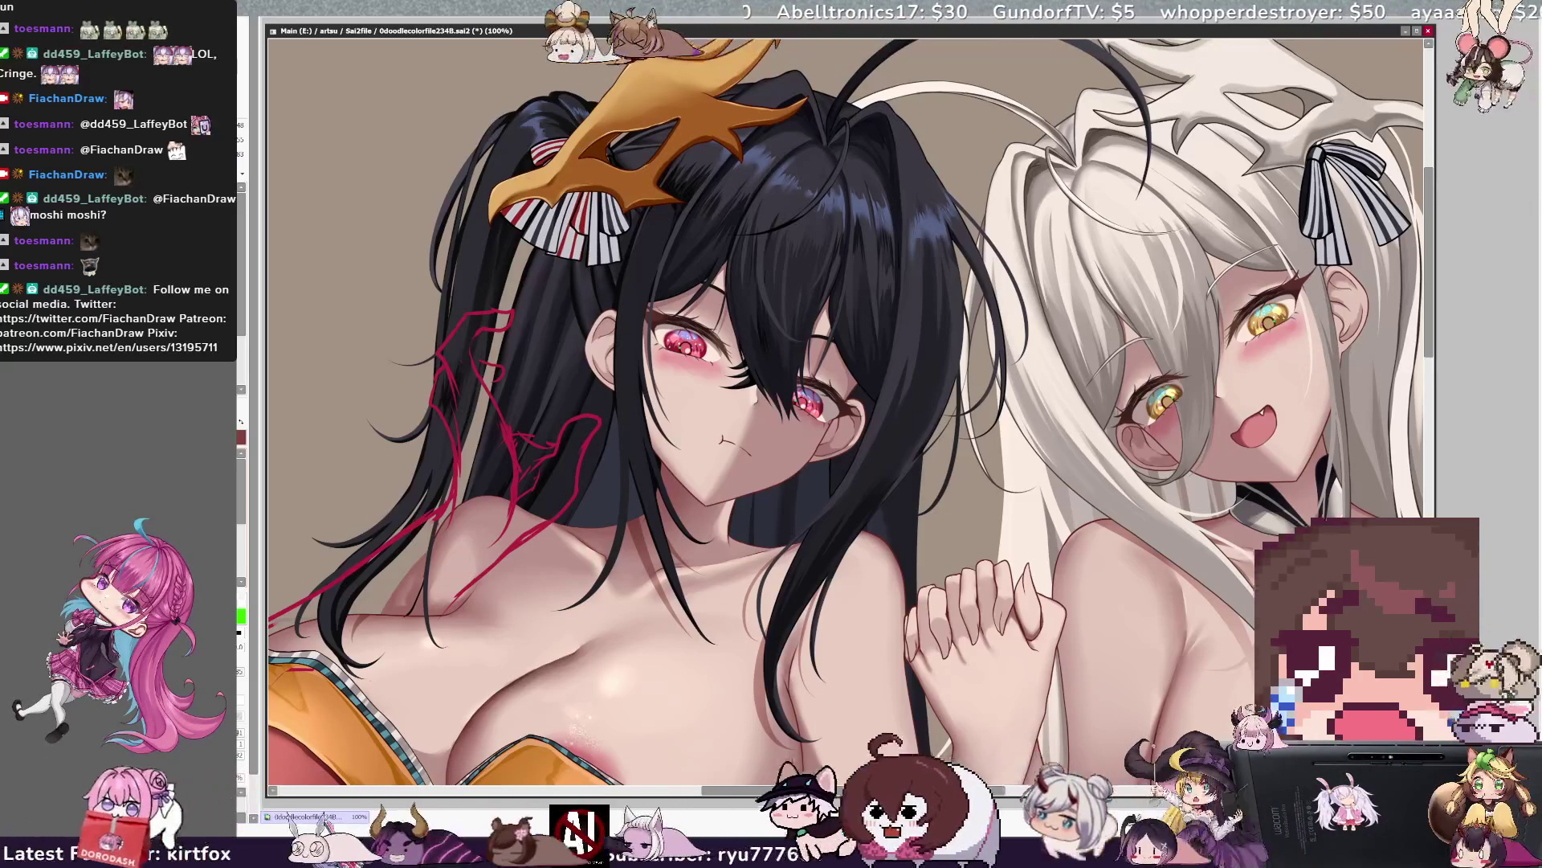
key("bracketright")
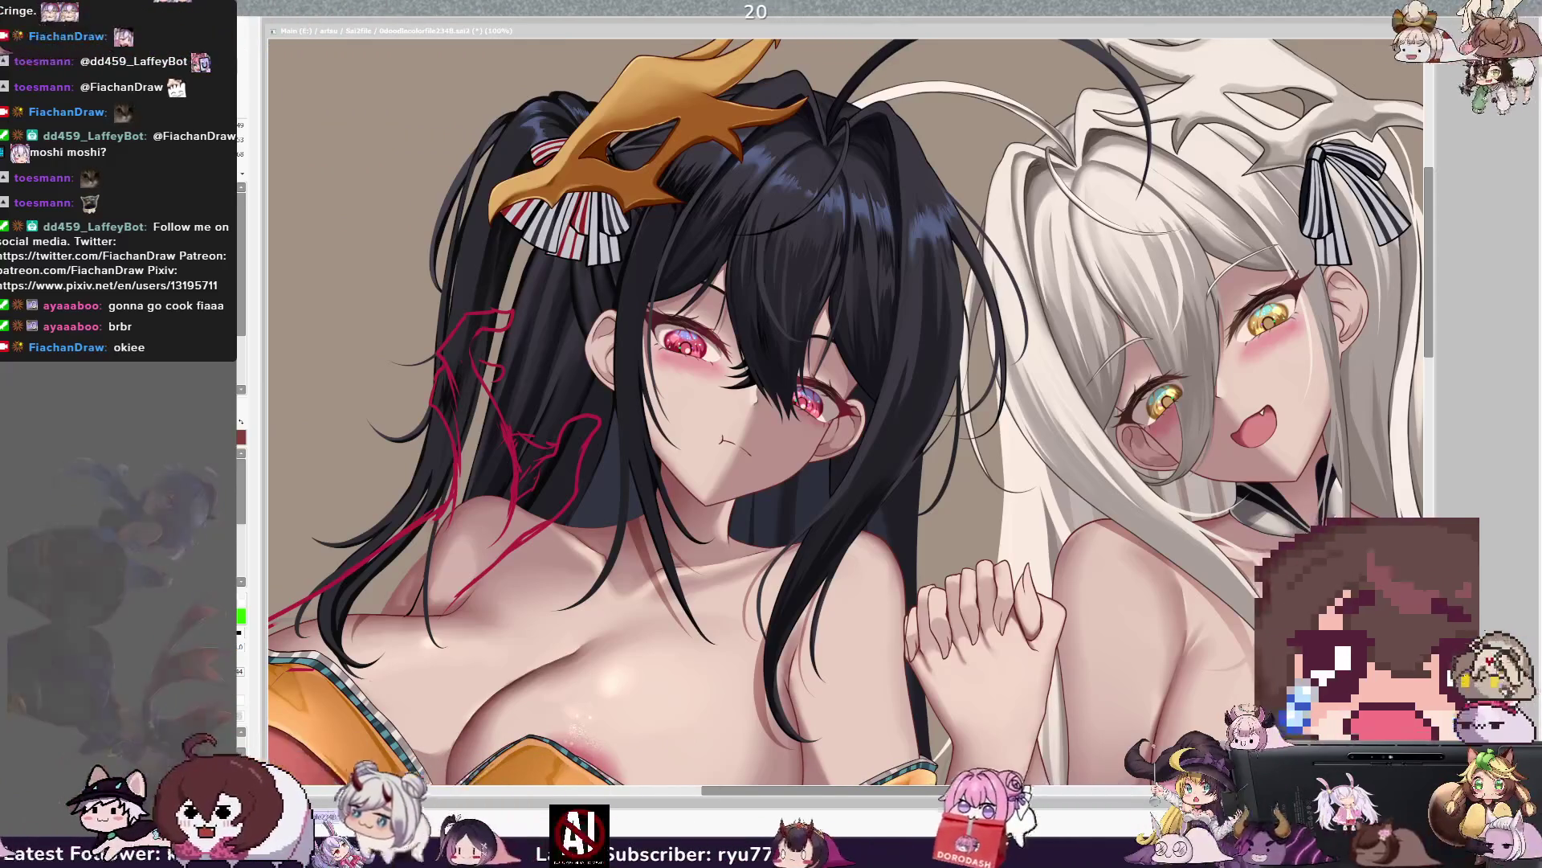
key("alt+Tab")
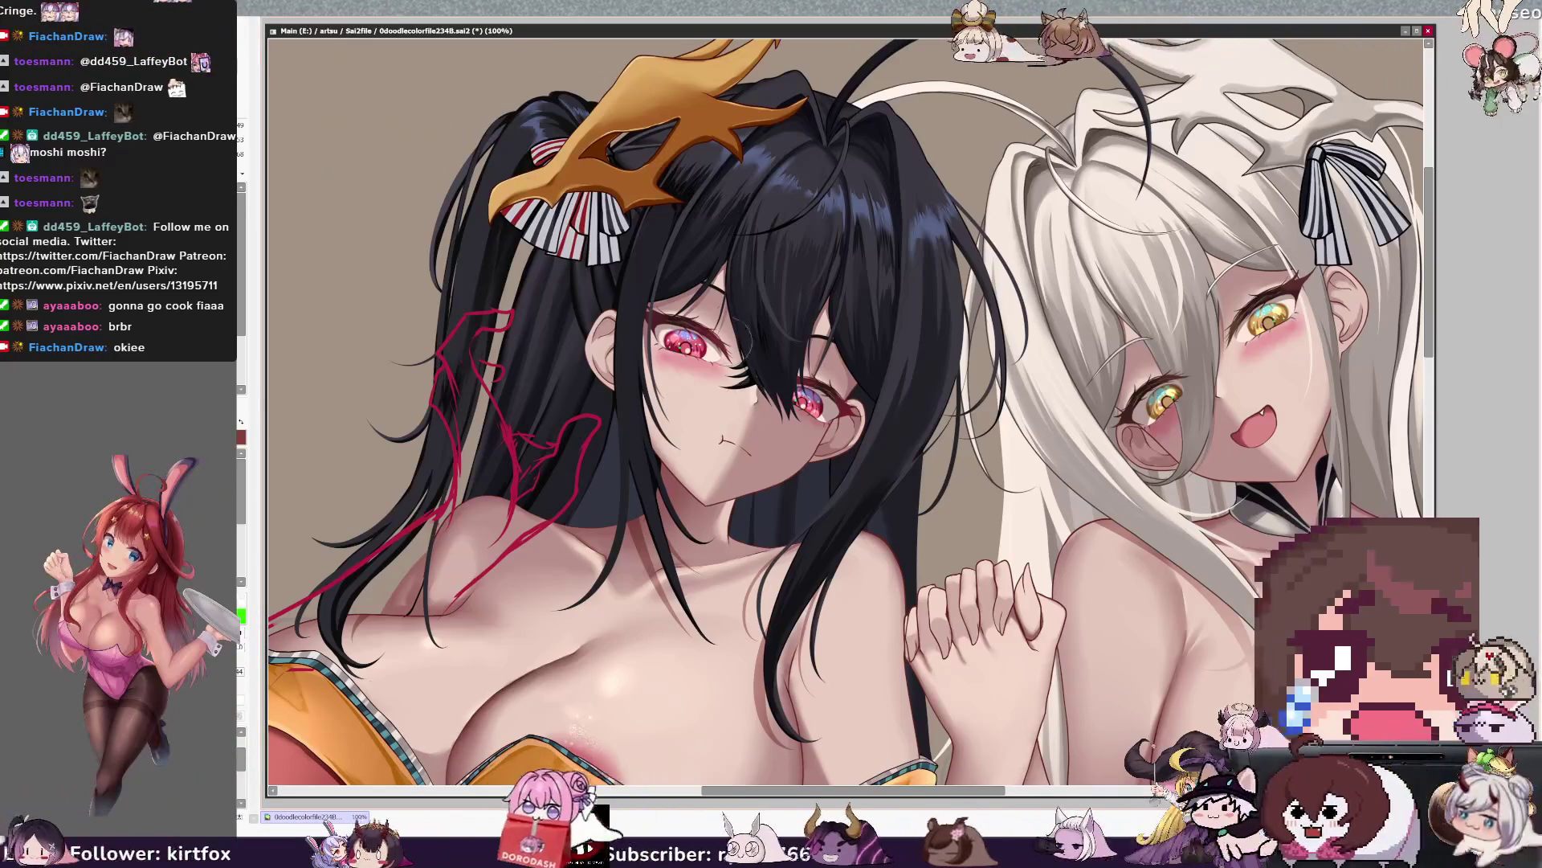
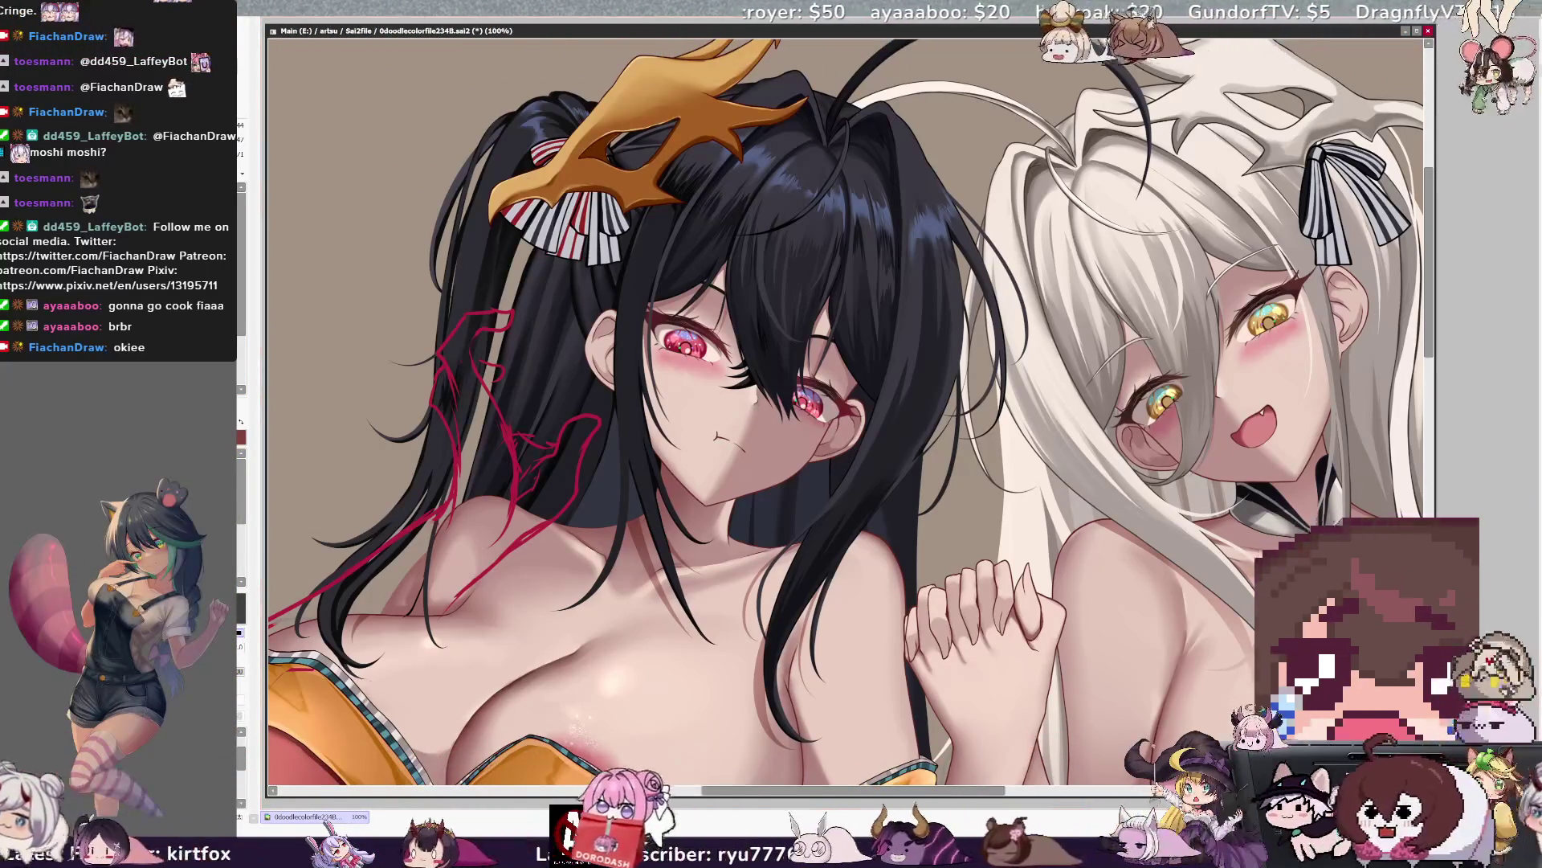
Zoom to 200% on the black-haired girl's face and extend her pouting mouth line slightly.
key("Page_Up")
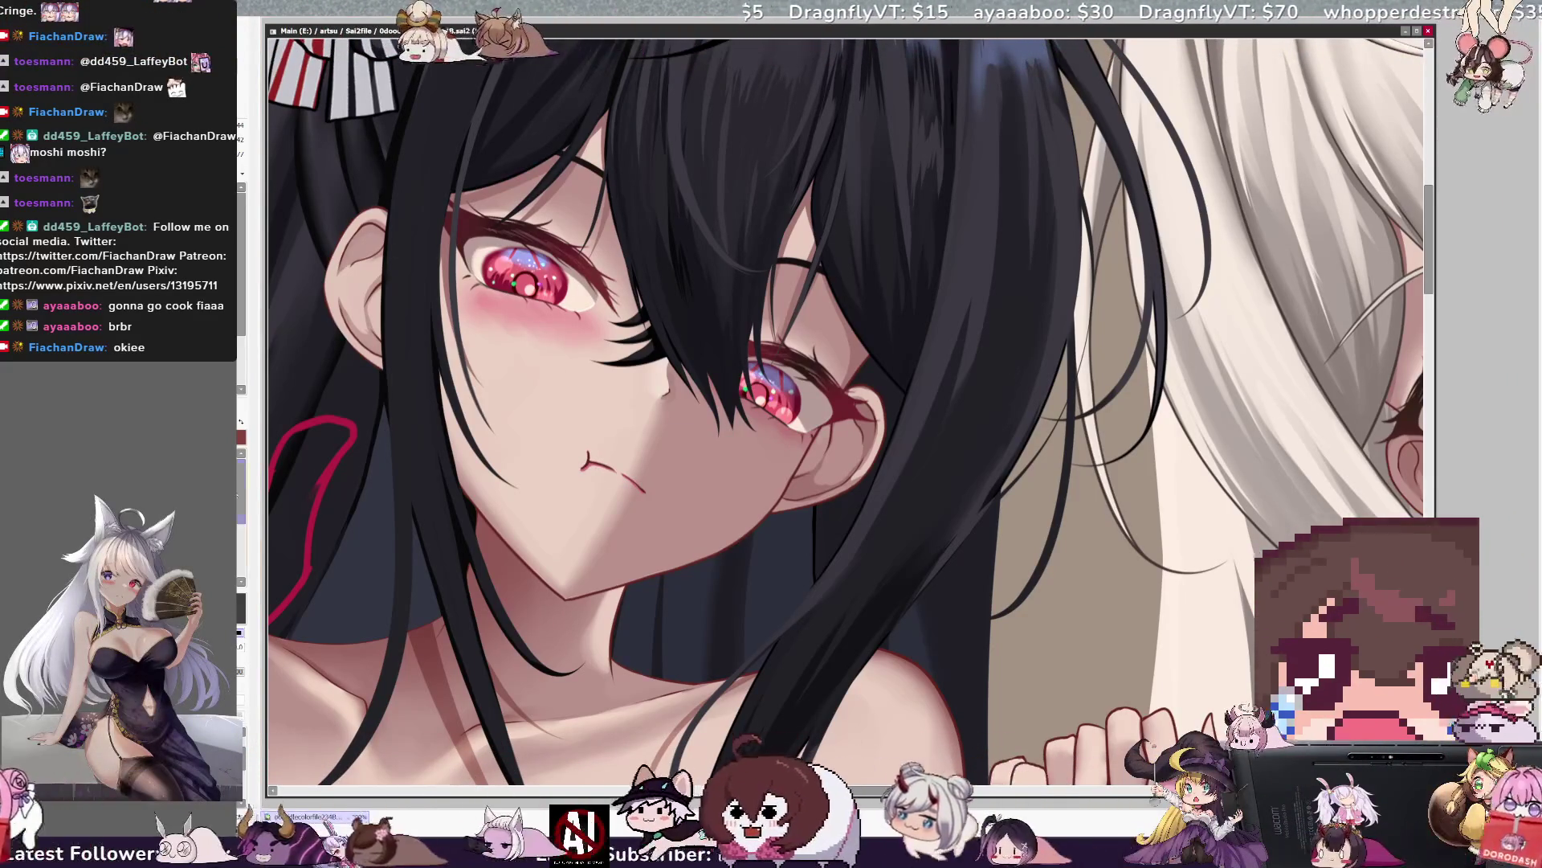
left_click_drag(600, 468, 645, 492)
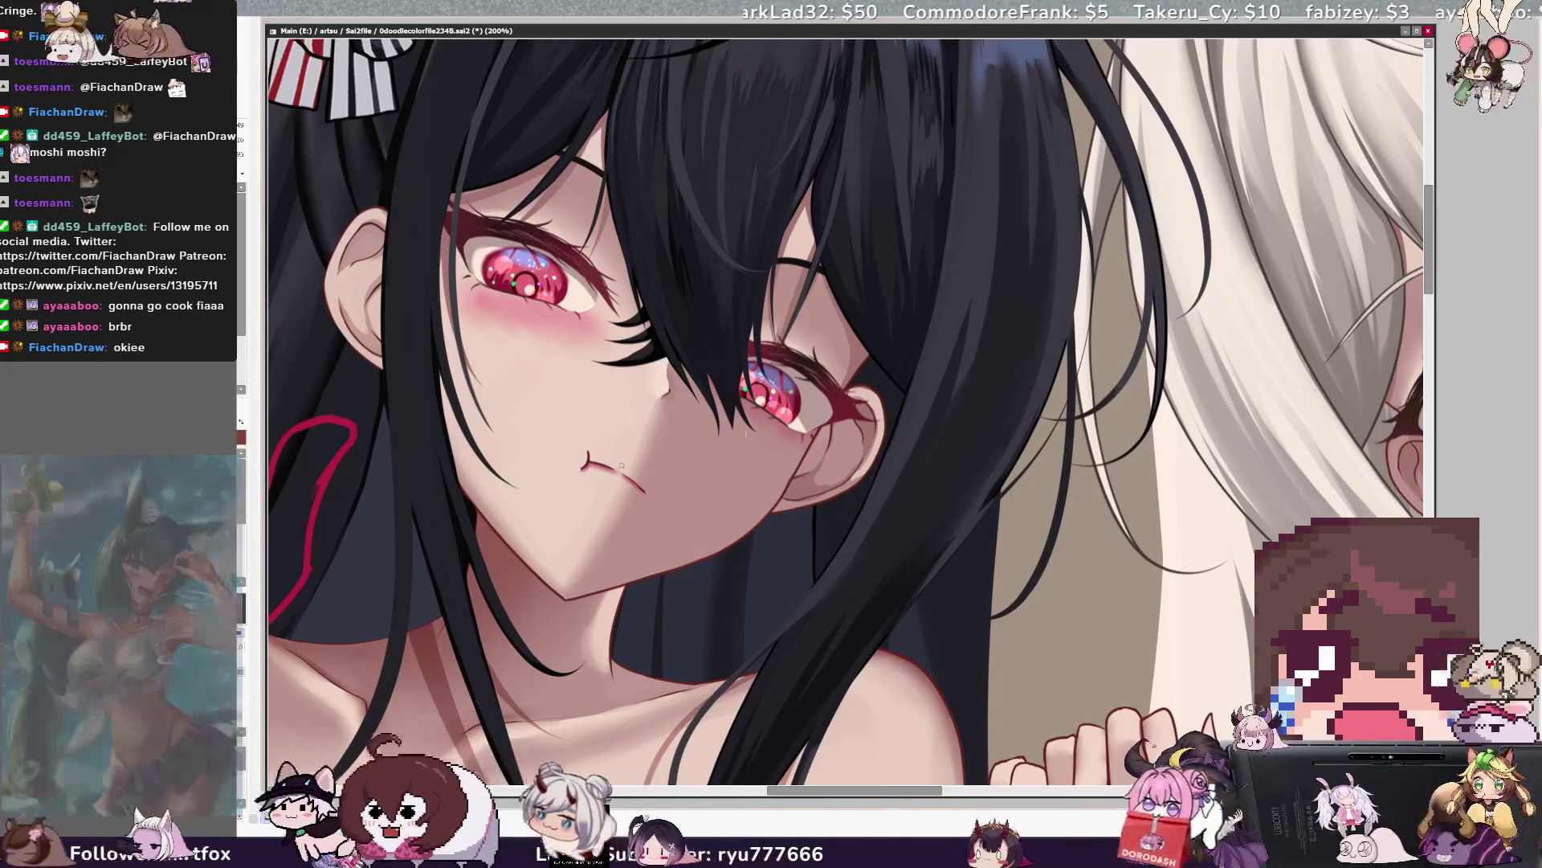
key("bracketleft")
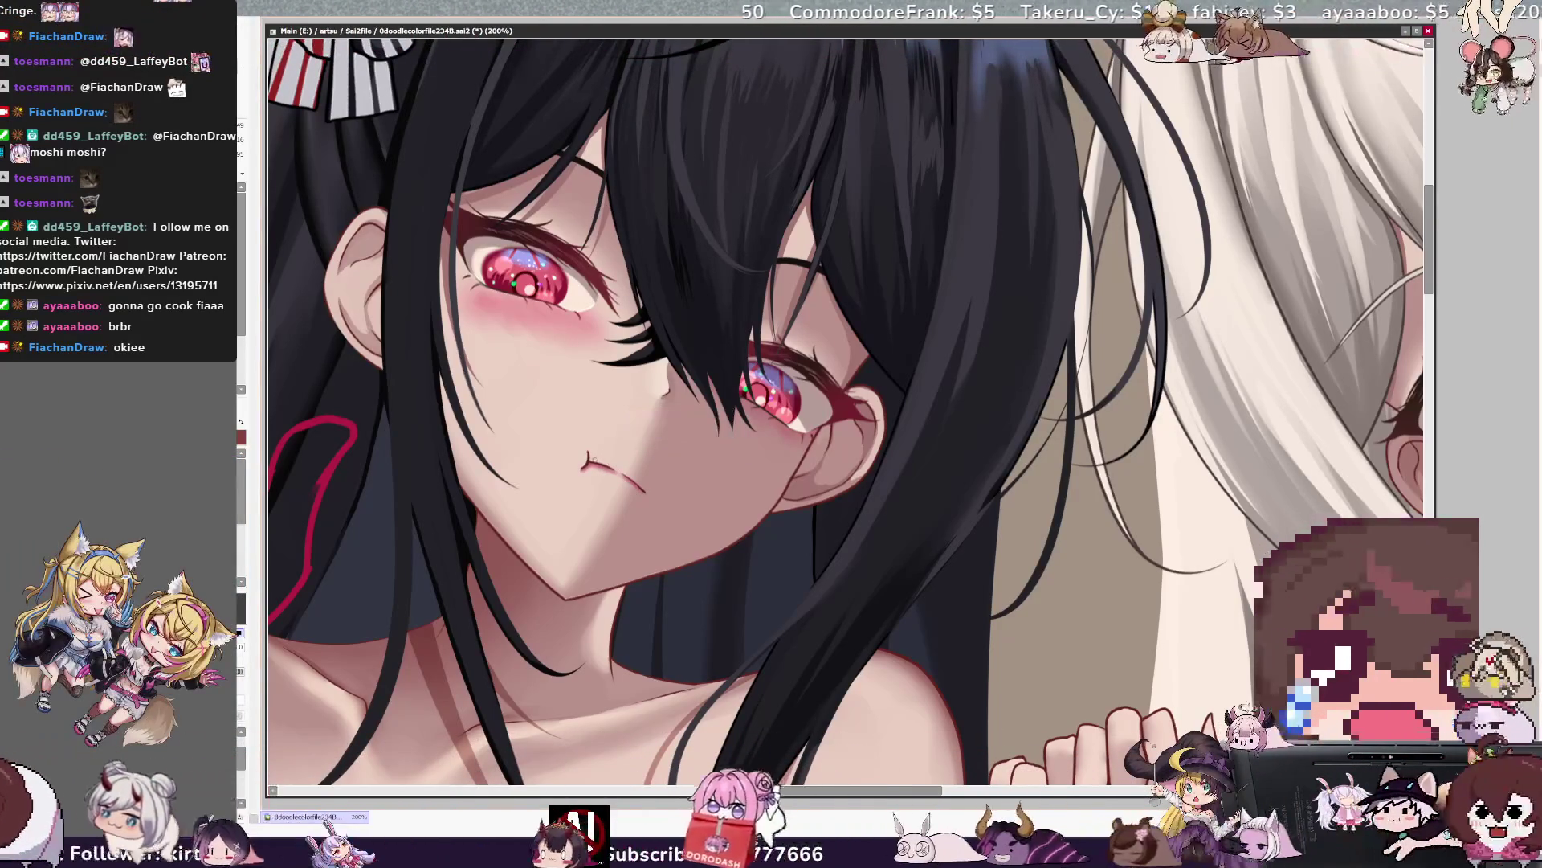
Tweak the brush size and return the view to 100% showing both girls' faces and shoulders.
key("bracketleft")
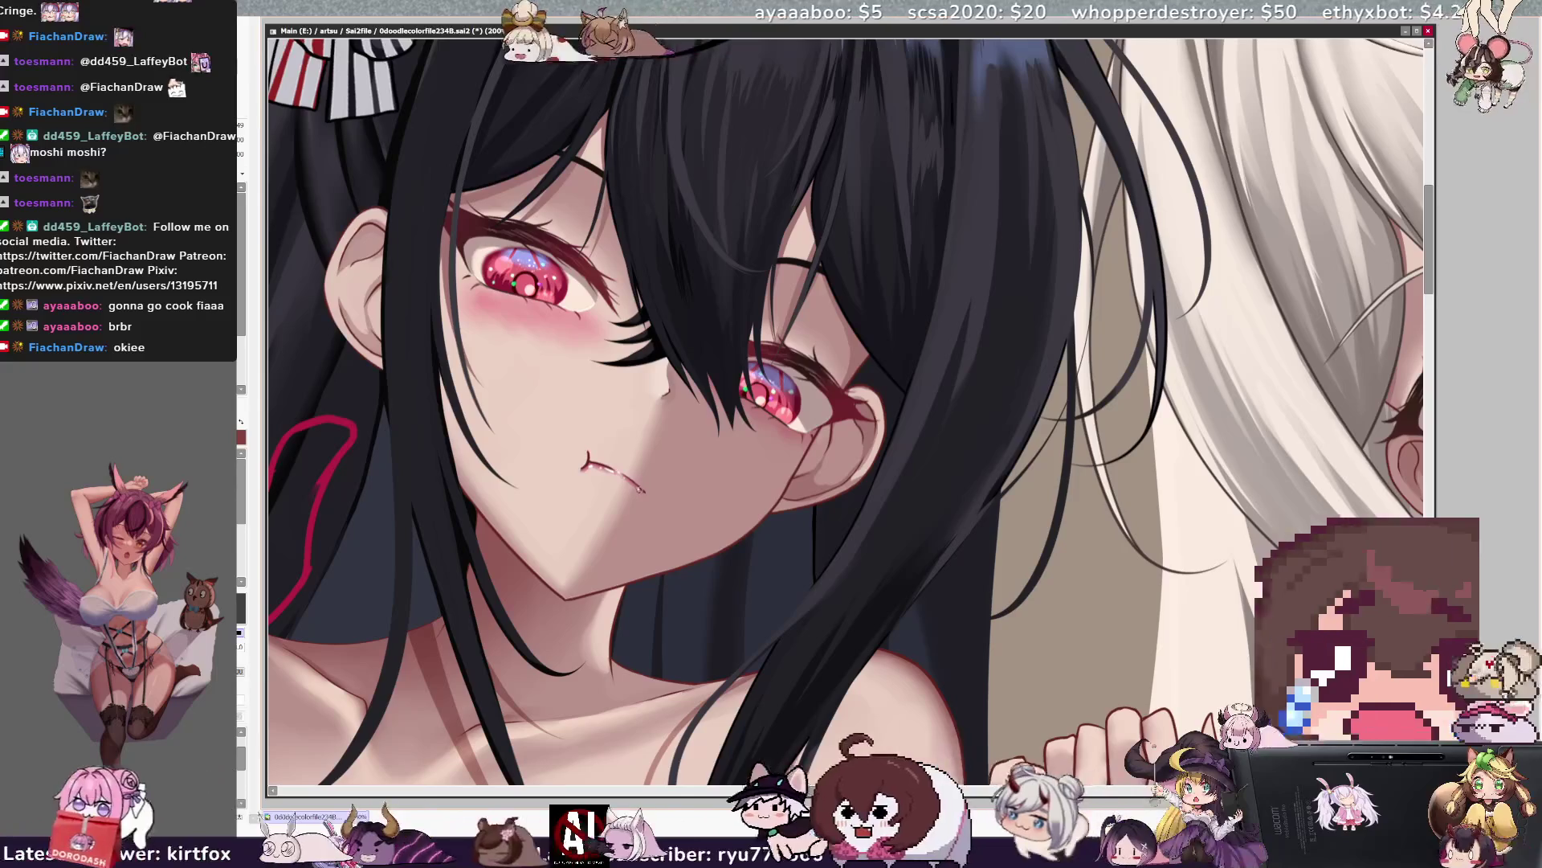
key("ctrl+0")
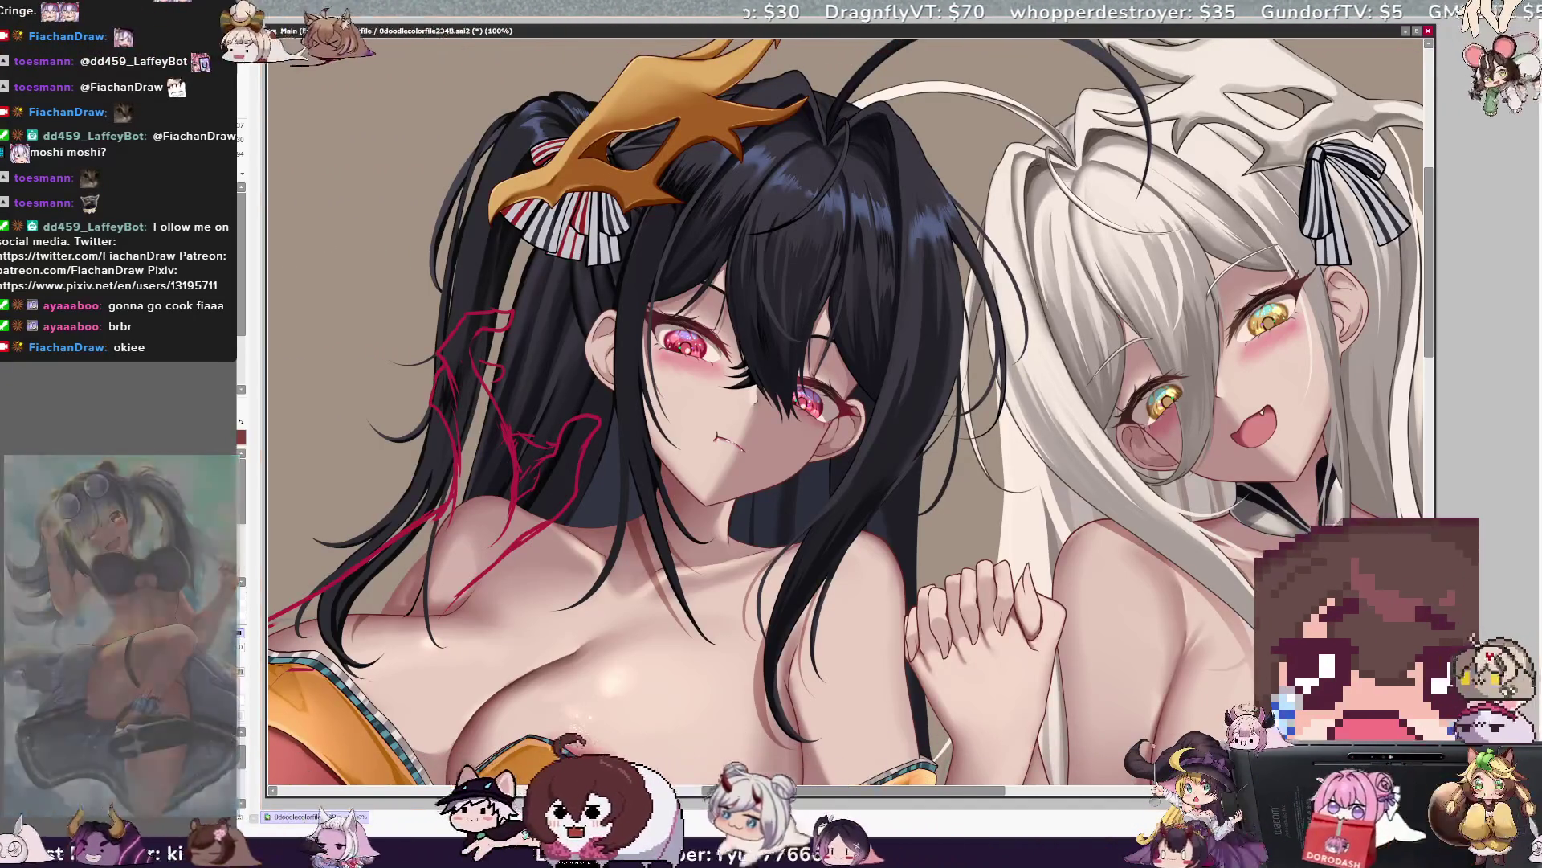
Pull the view back to about 50% so both seated girls appear nearly in full.
key("ctrl+minus")
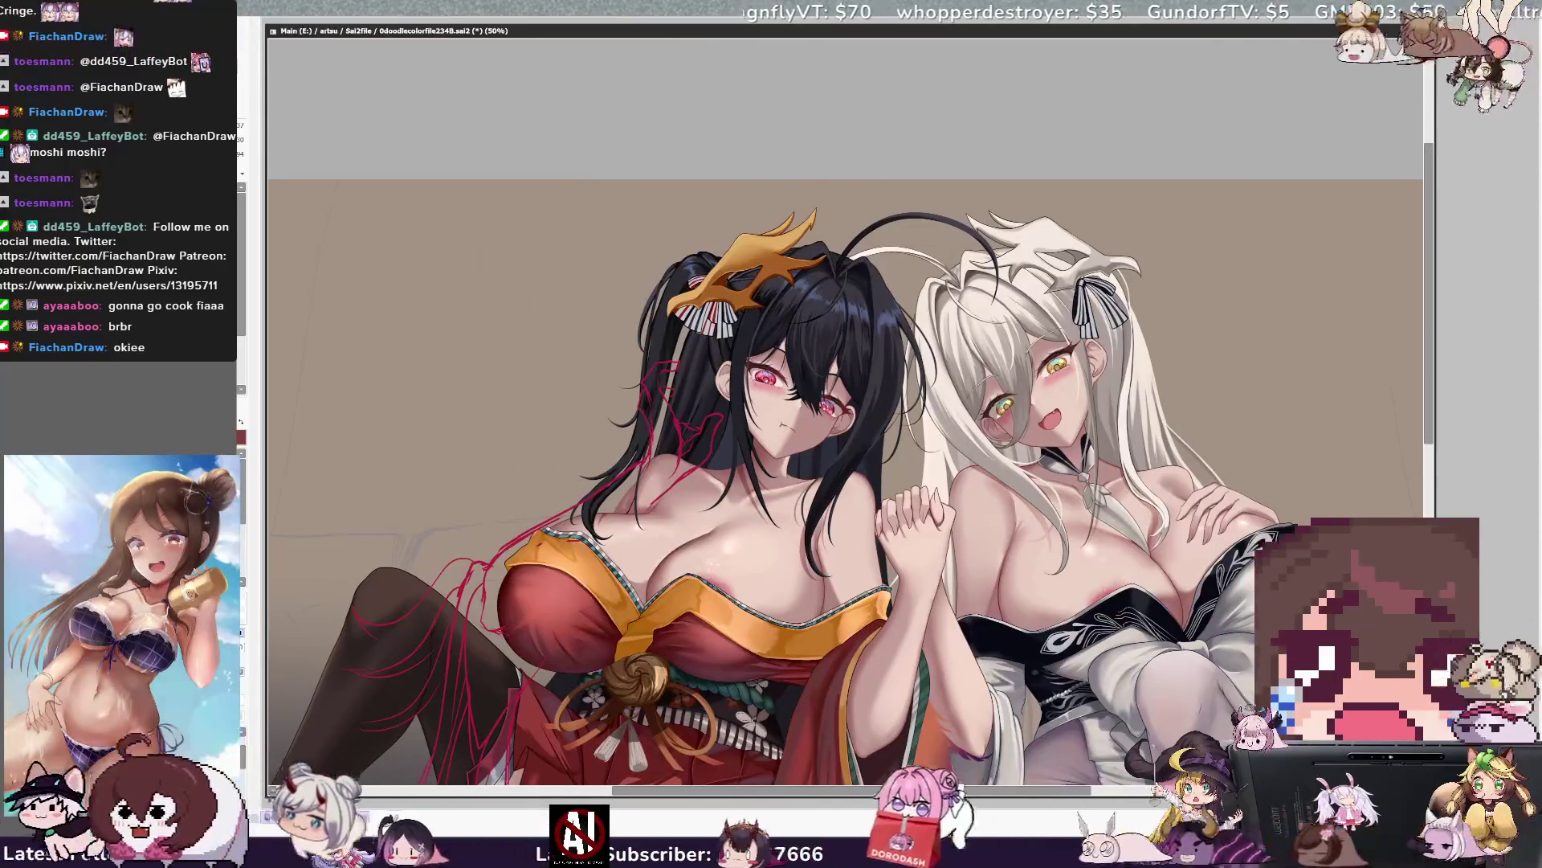
key("ctrl+plus")
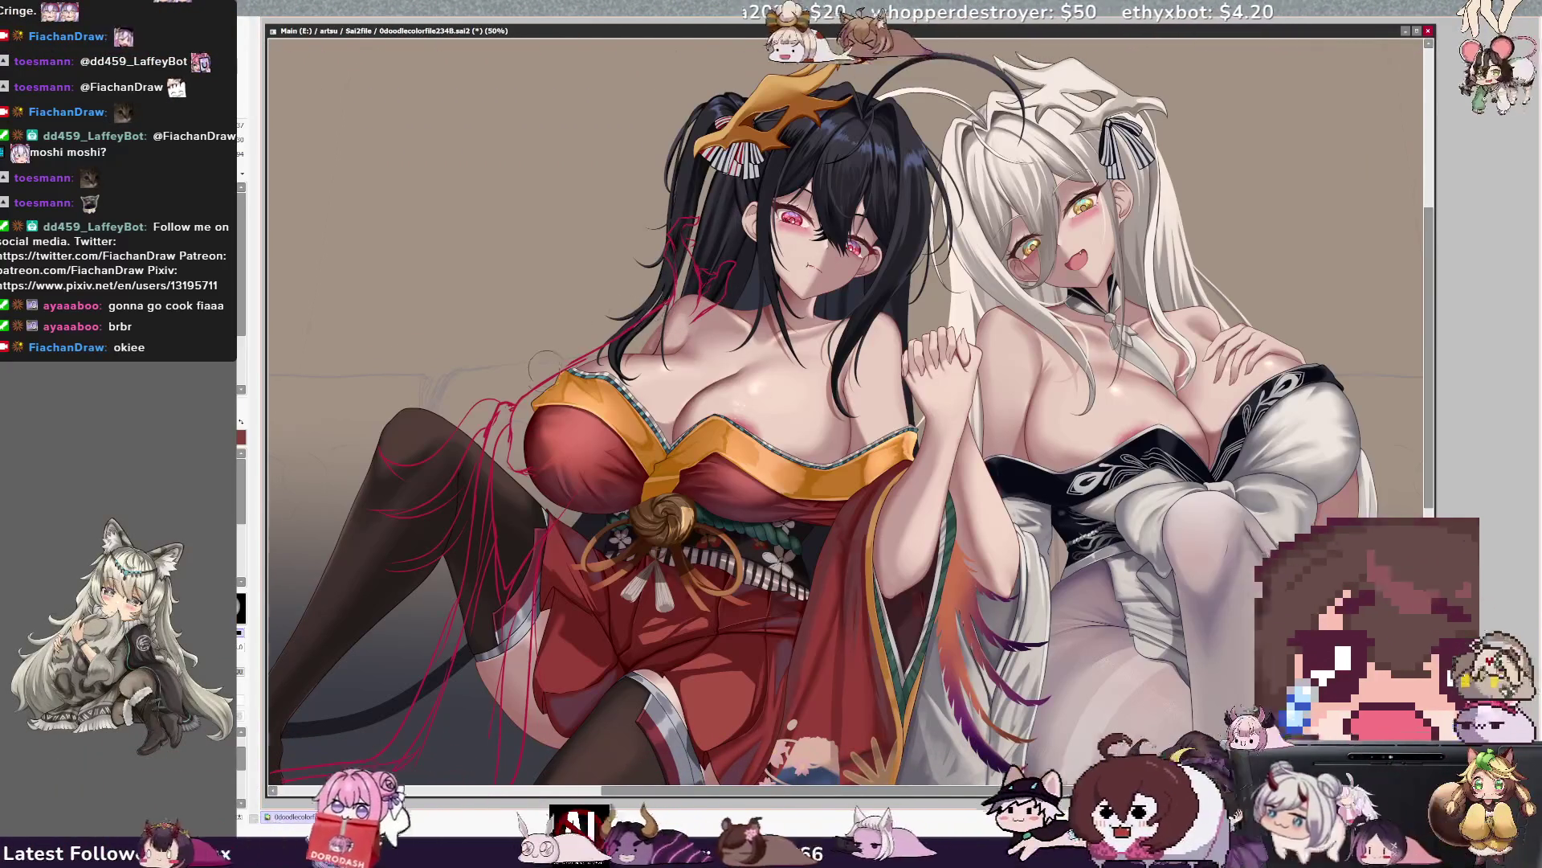
Check the illustration mirrored, switch the drawing colour to green, then restore the unmirrored view.
key("h")
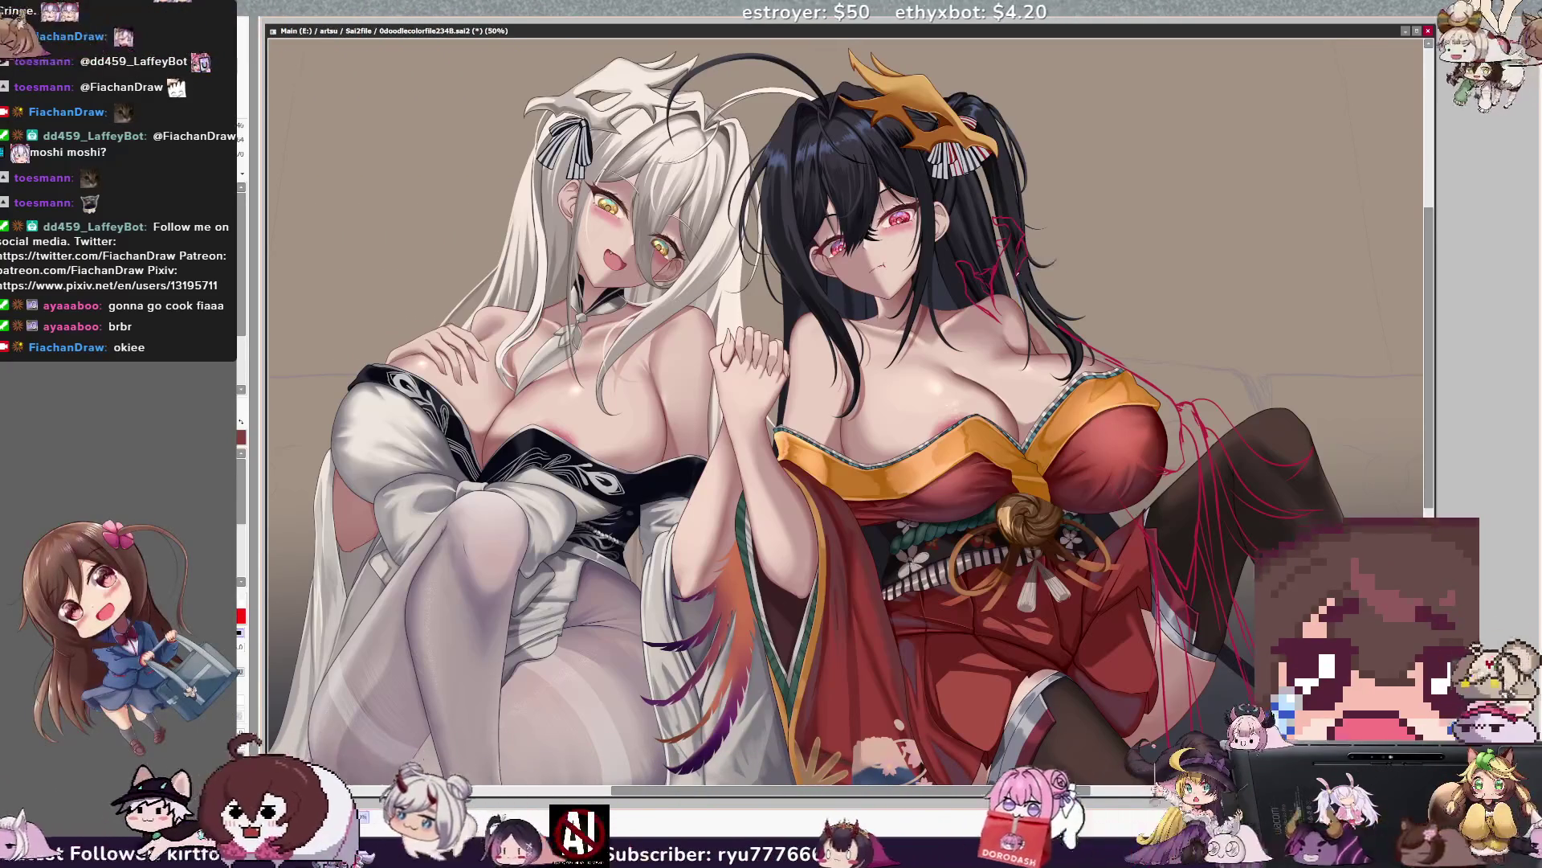
key("x")
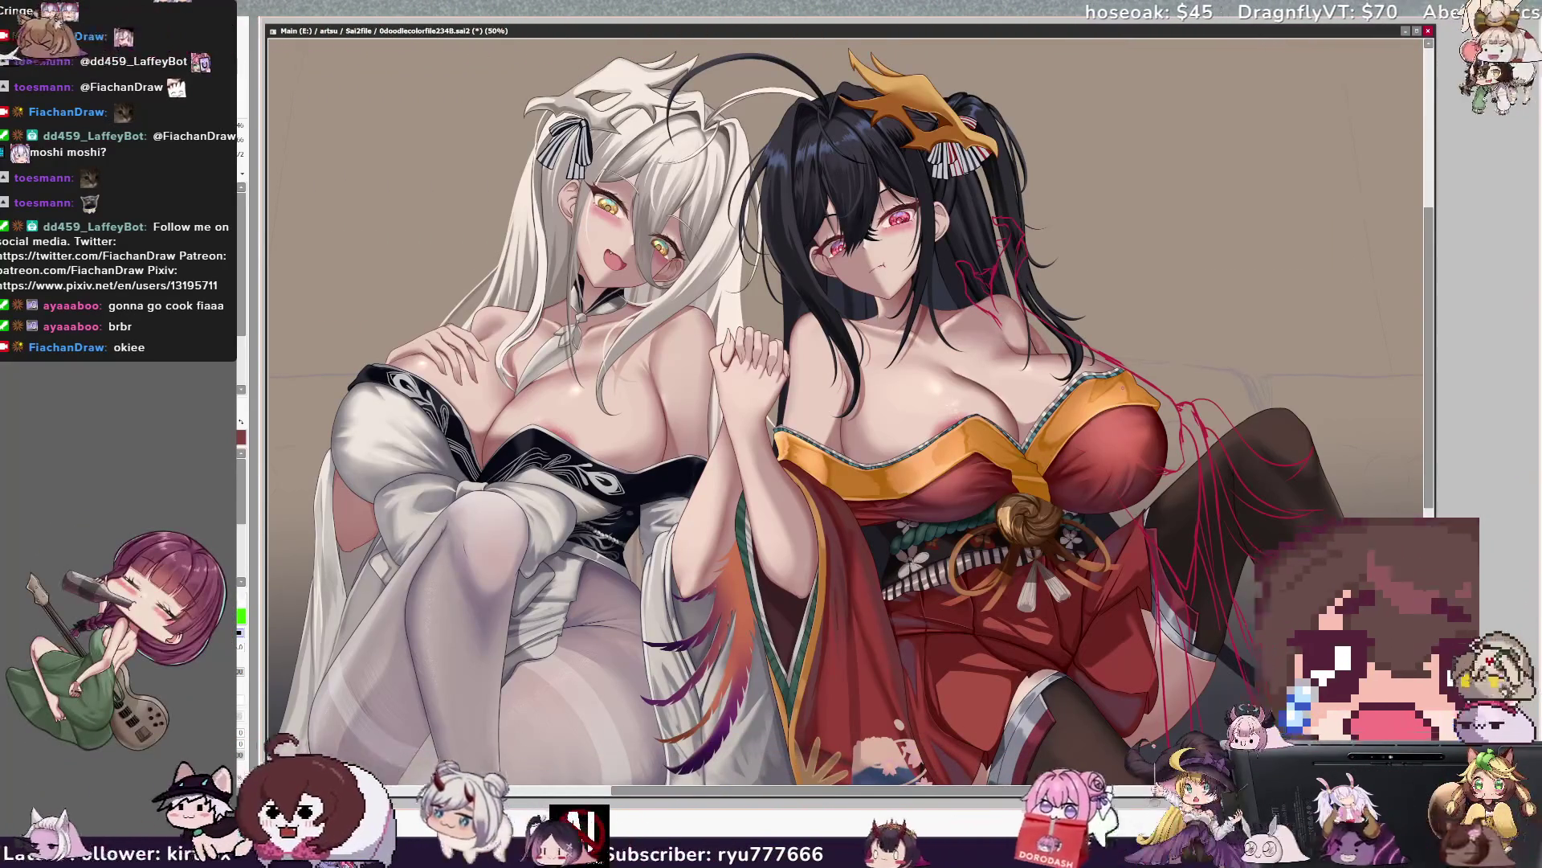
key("h")
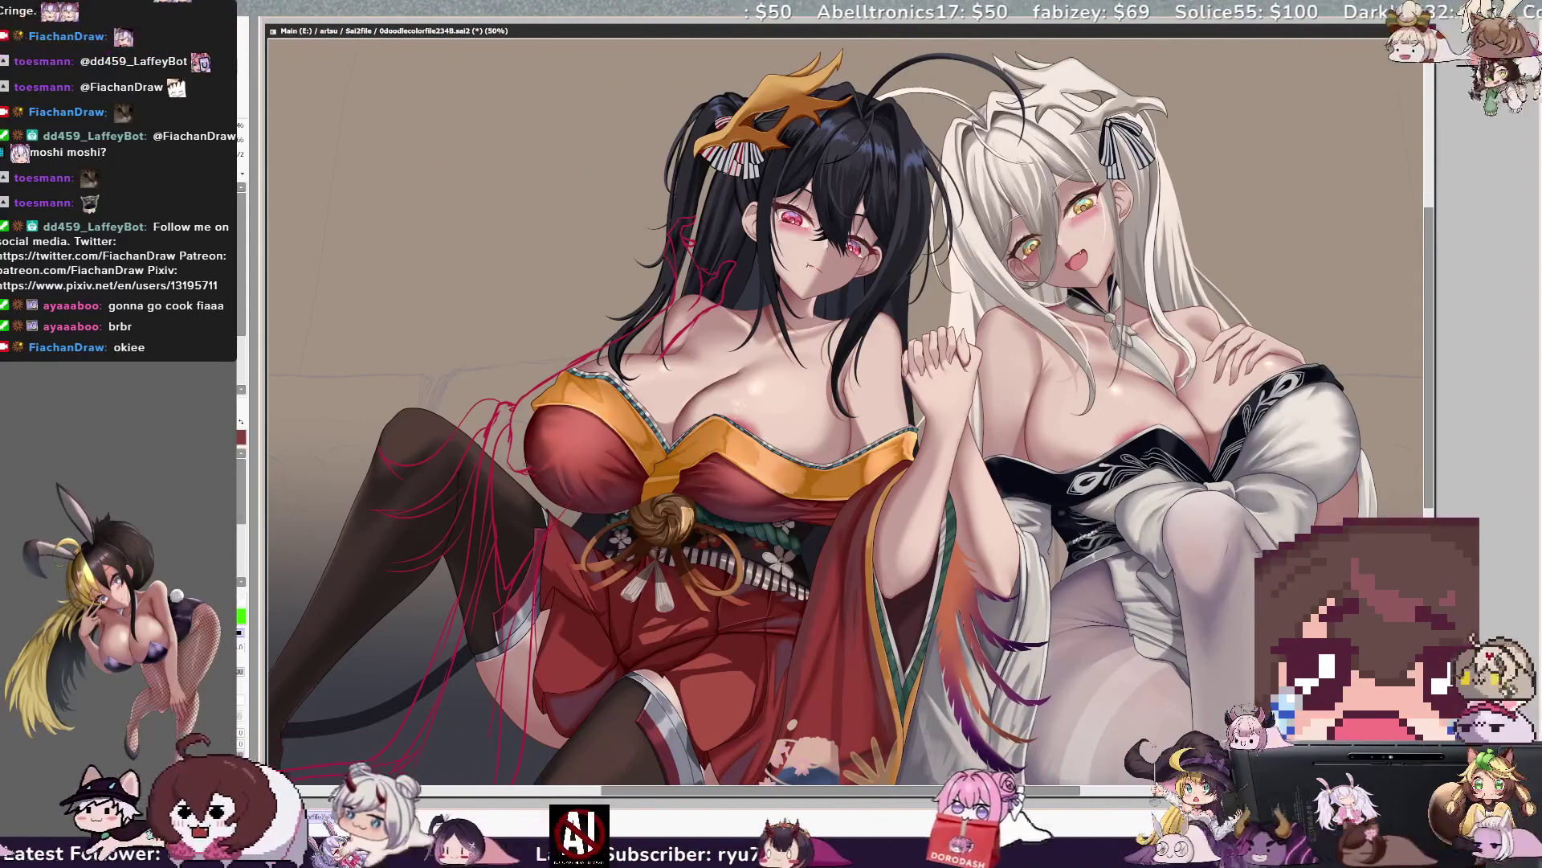
key("x")
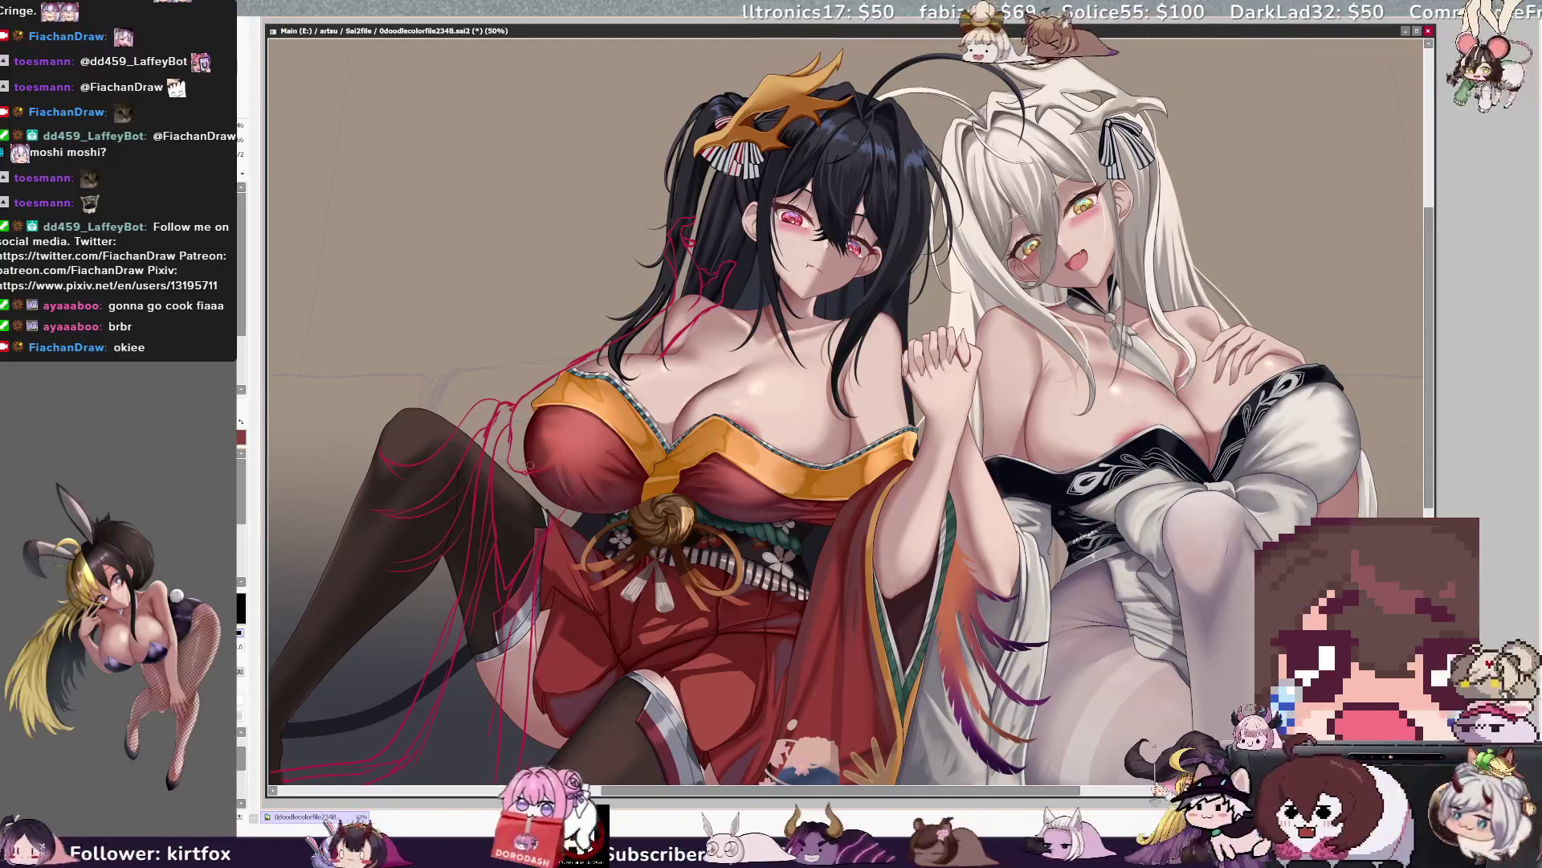
Keep the colour green and tilt the canvas view slightly clockwise, nudged left.
key("x")
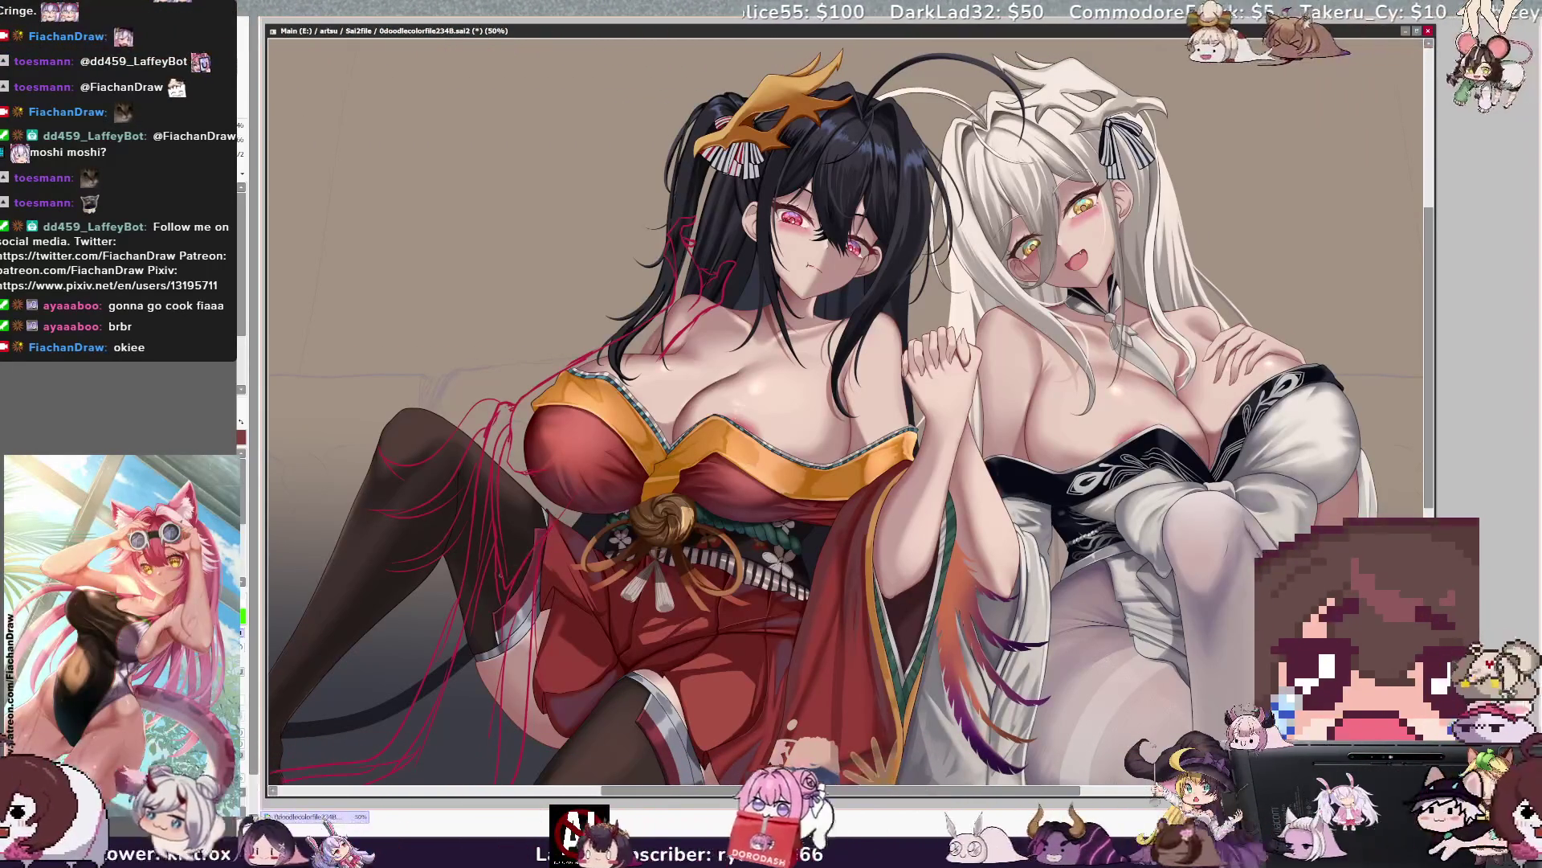
left_click_drag(542, 538, 531, 537)
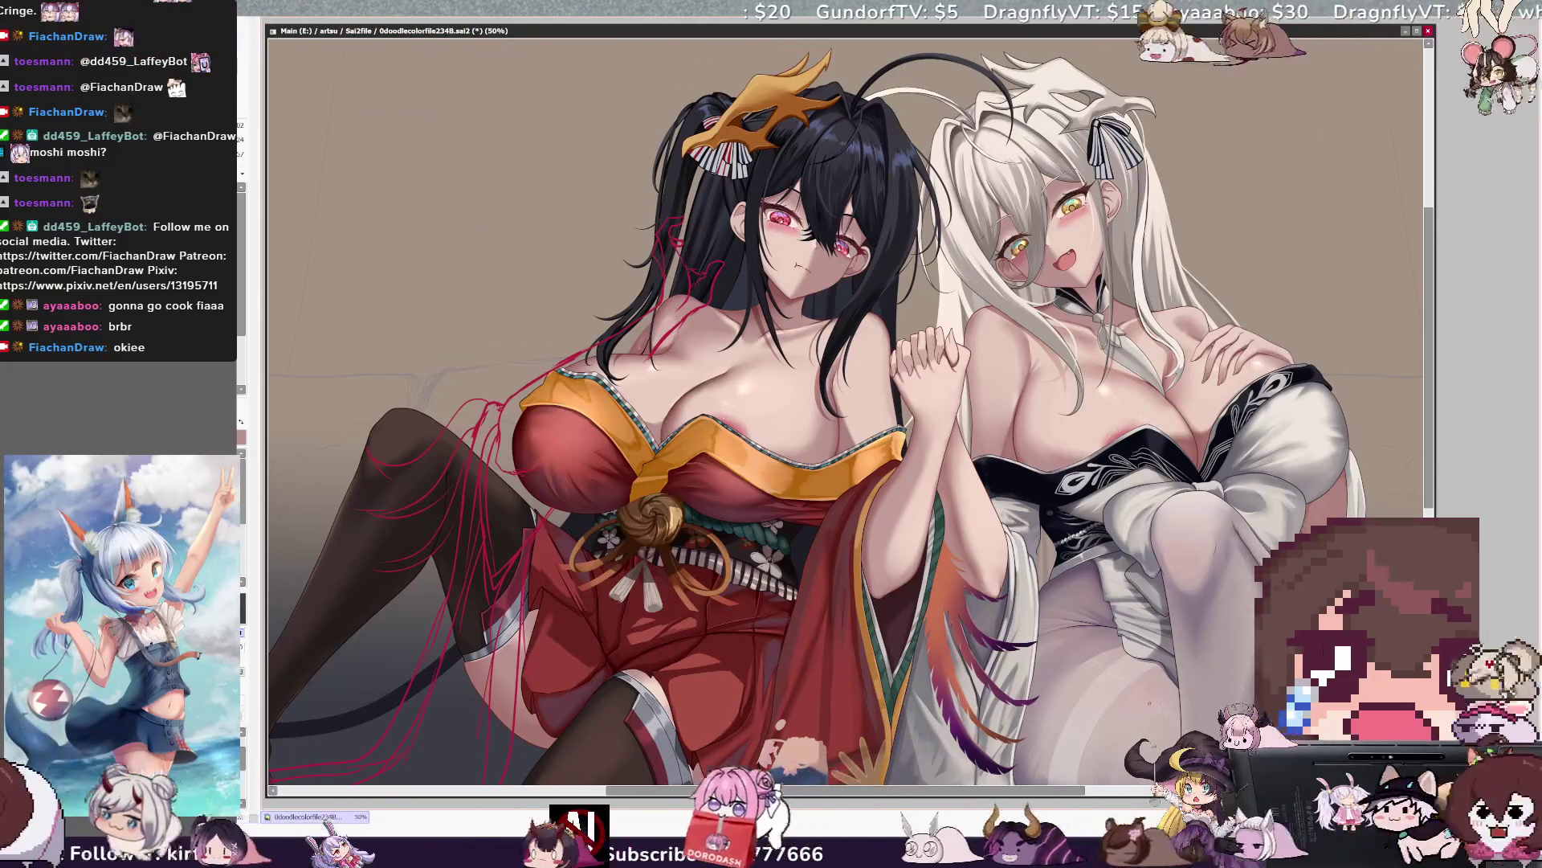
key("End")
key("End")
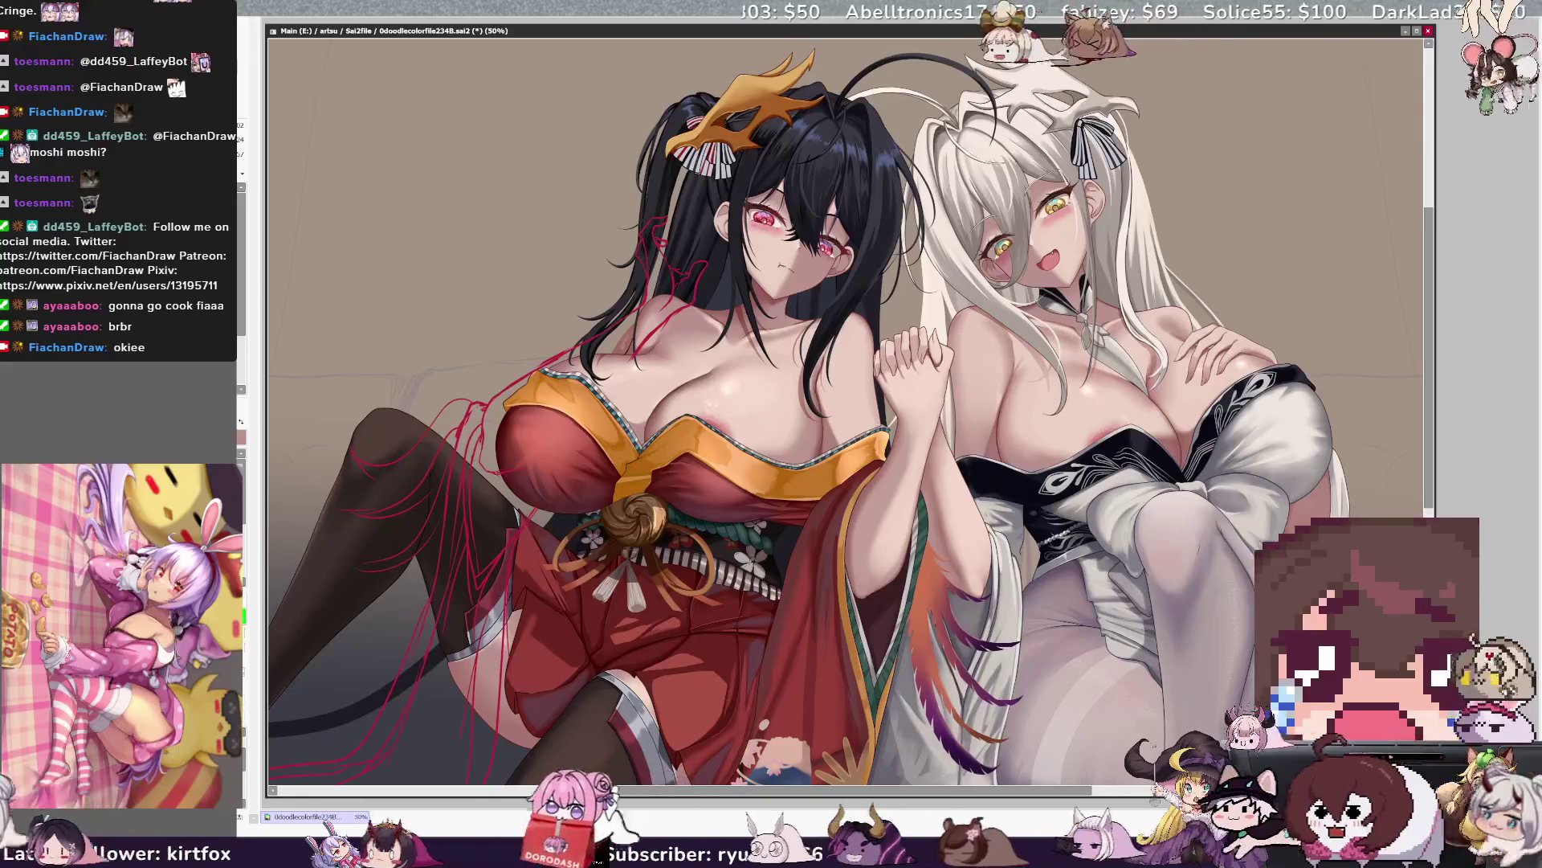
key("ctrl+alt")
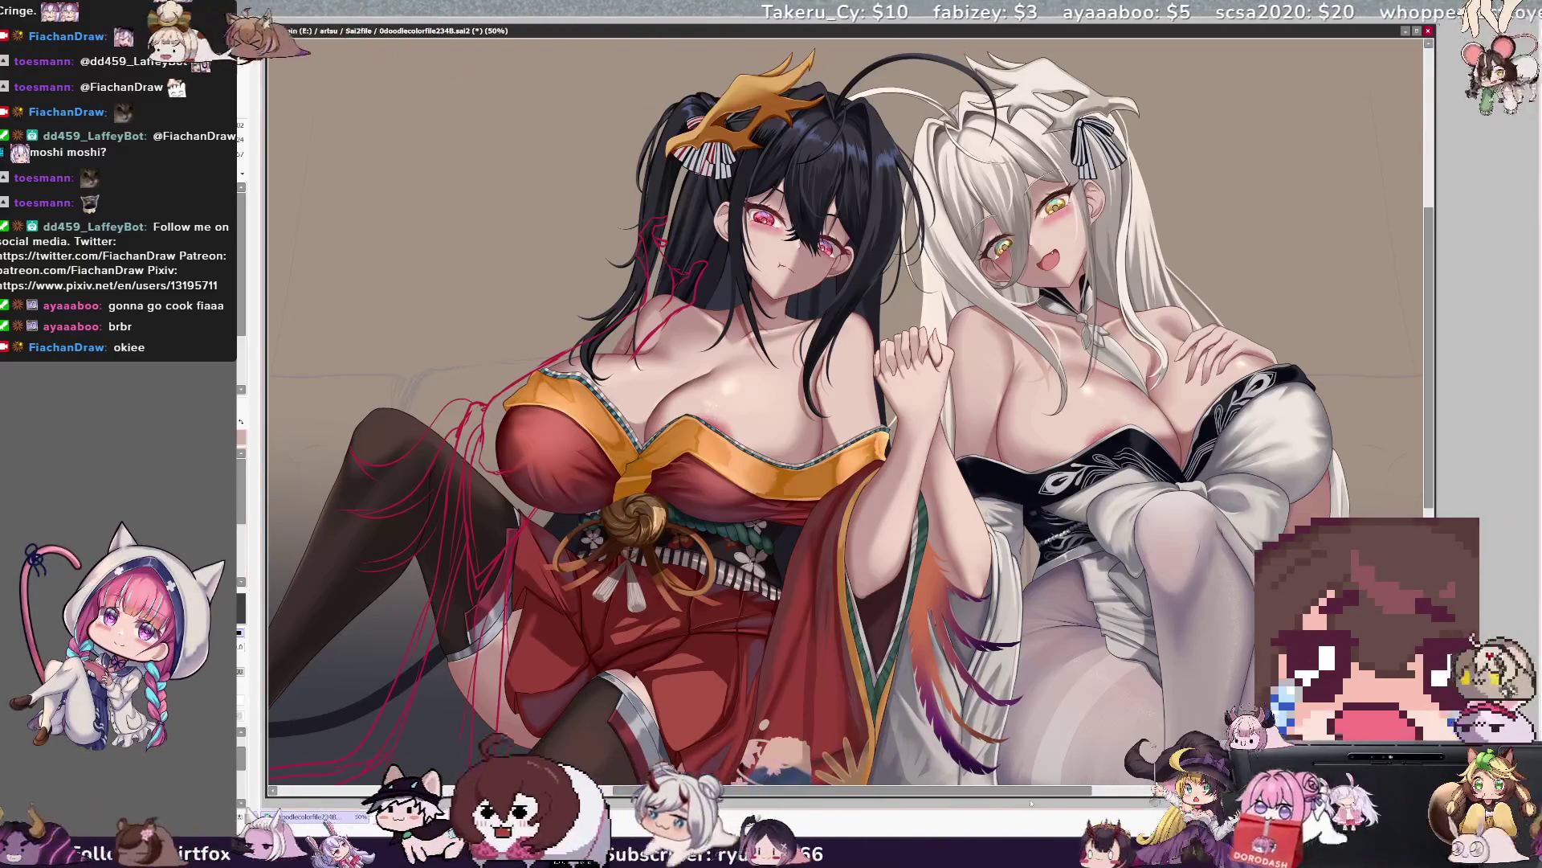
scroll(844, 422, "right", 5)
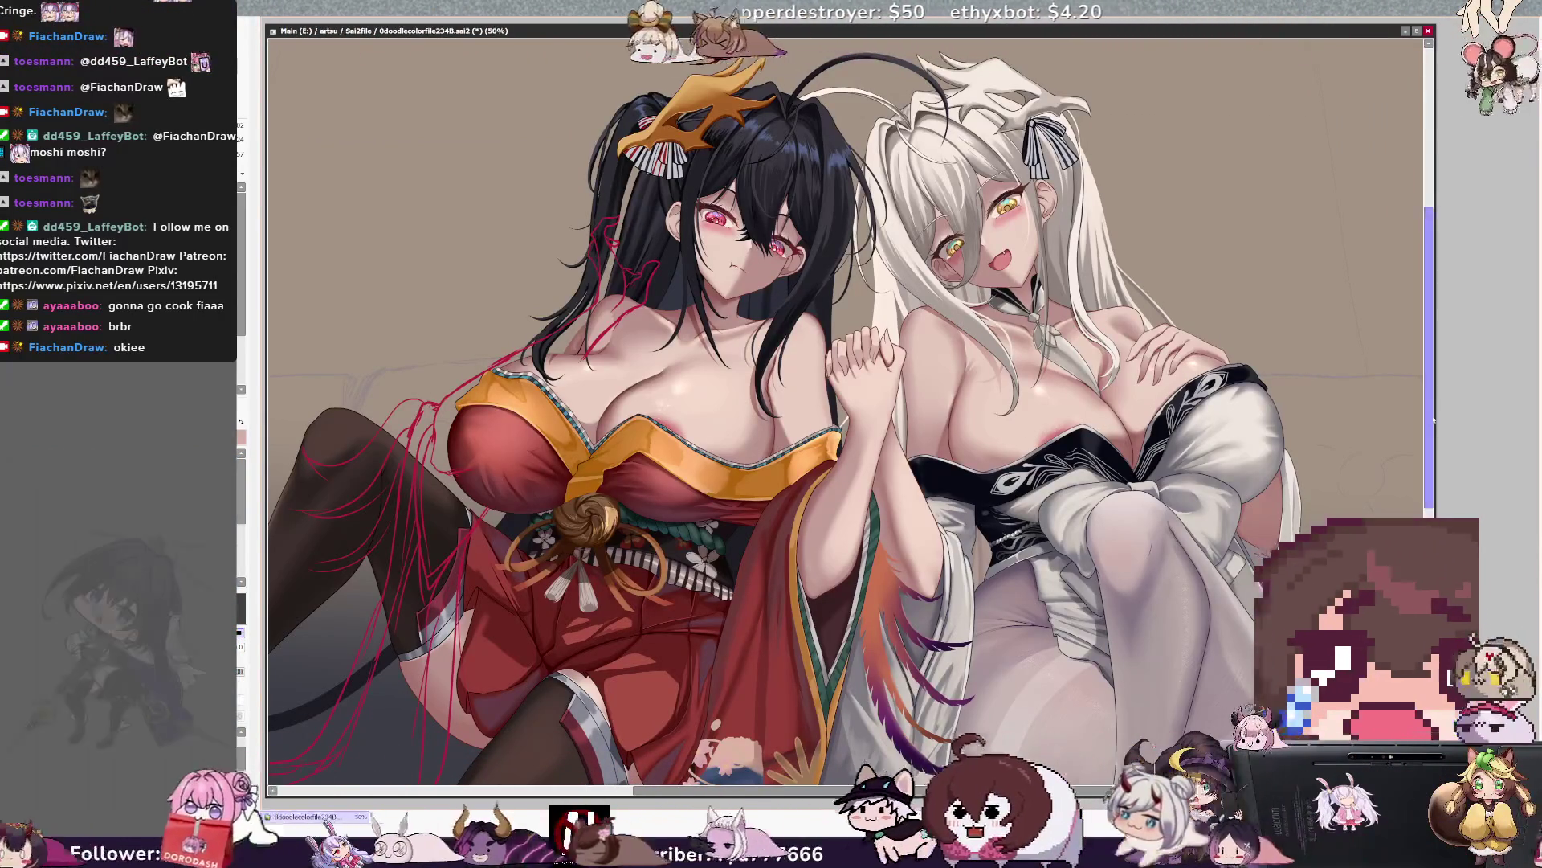
scroll(1432, 417, "up", 2)
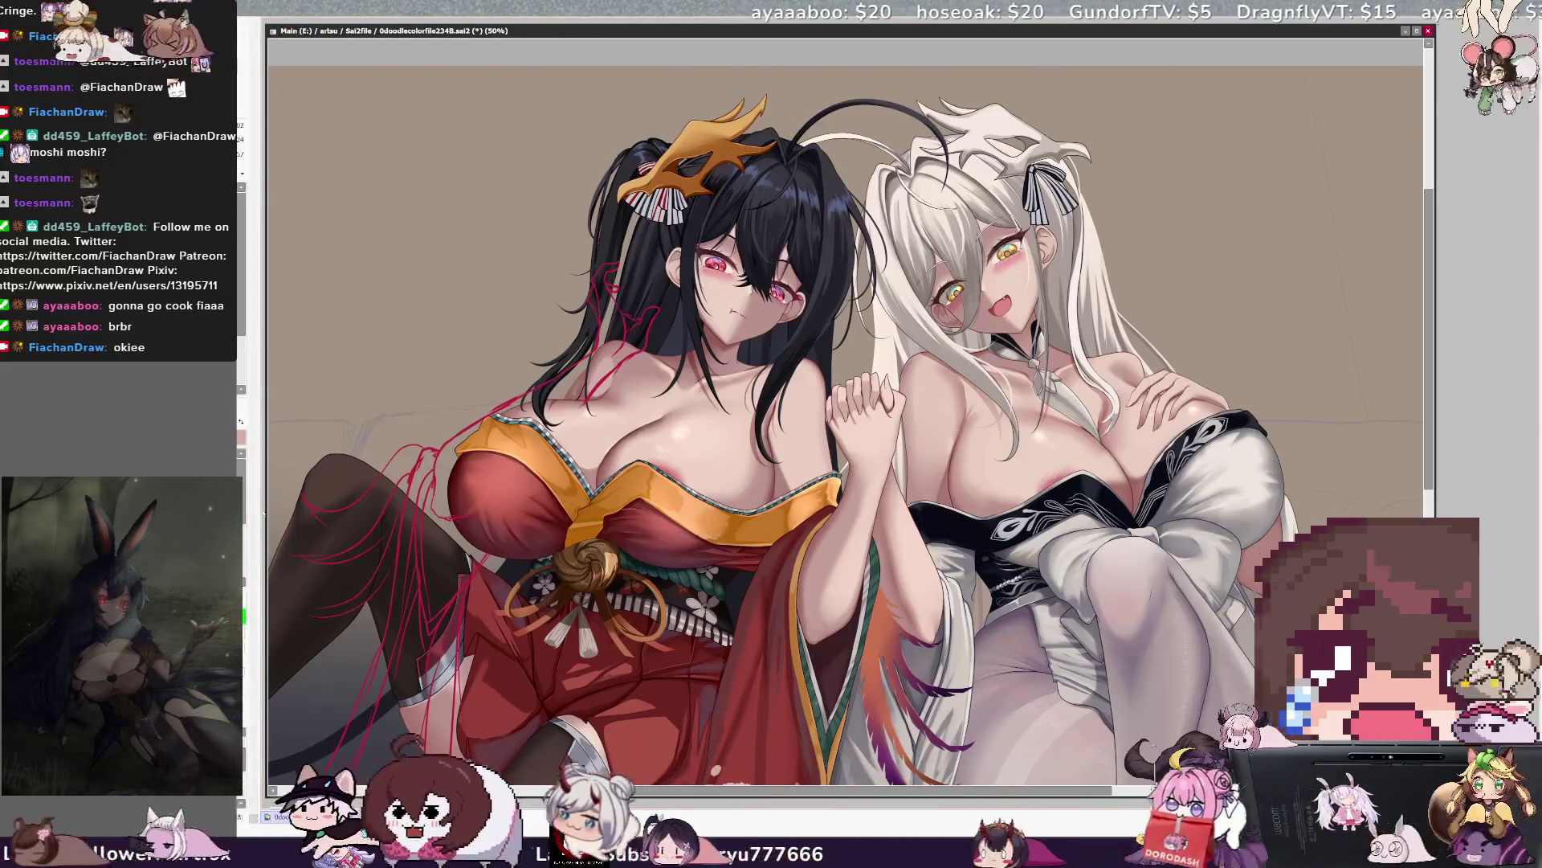
key("Delete")
key("Delete")
key("Delete")
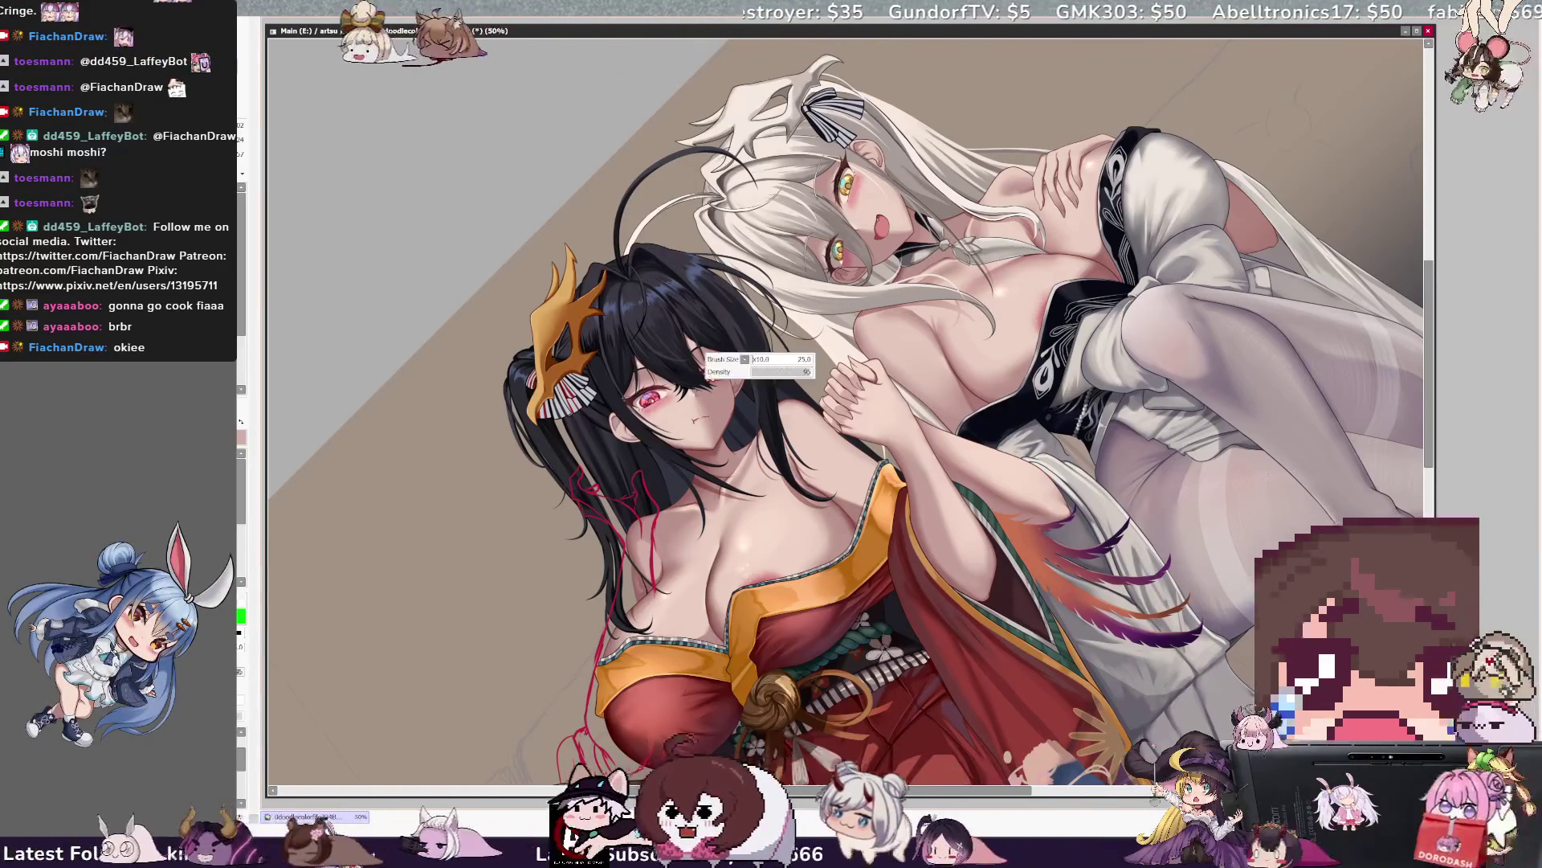
Sketch red guide lines near the black-haired girl's kimono, then turn the canvas back upright.
left_click_drag(579, 723, 652, 769)
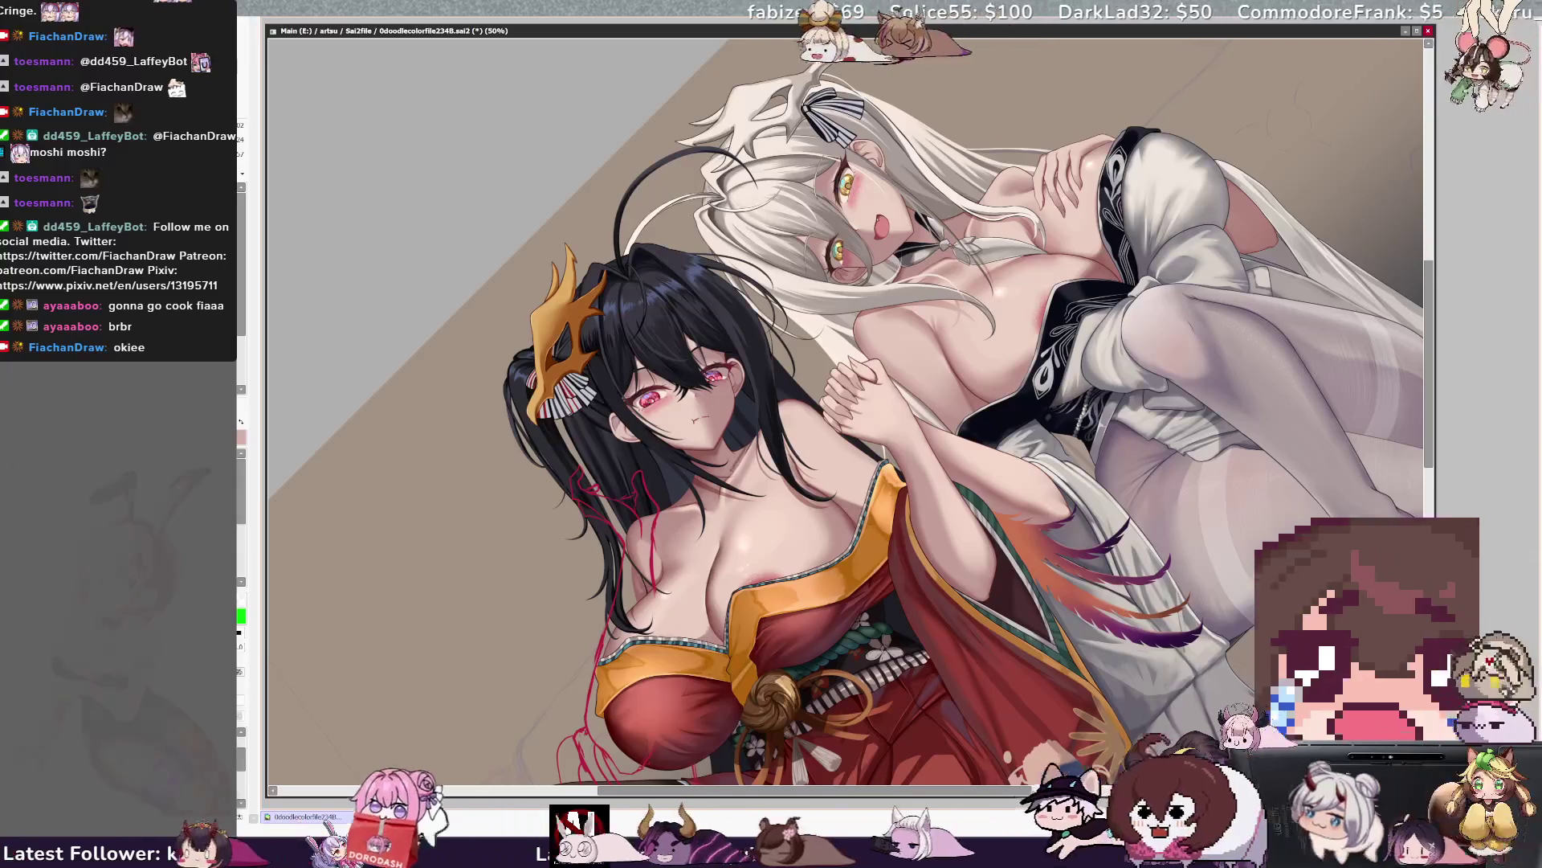
key("bracketleft")
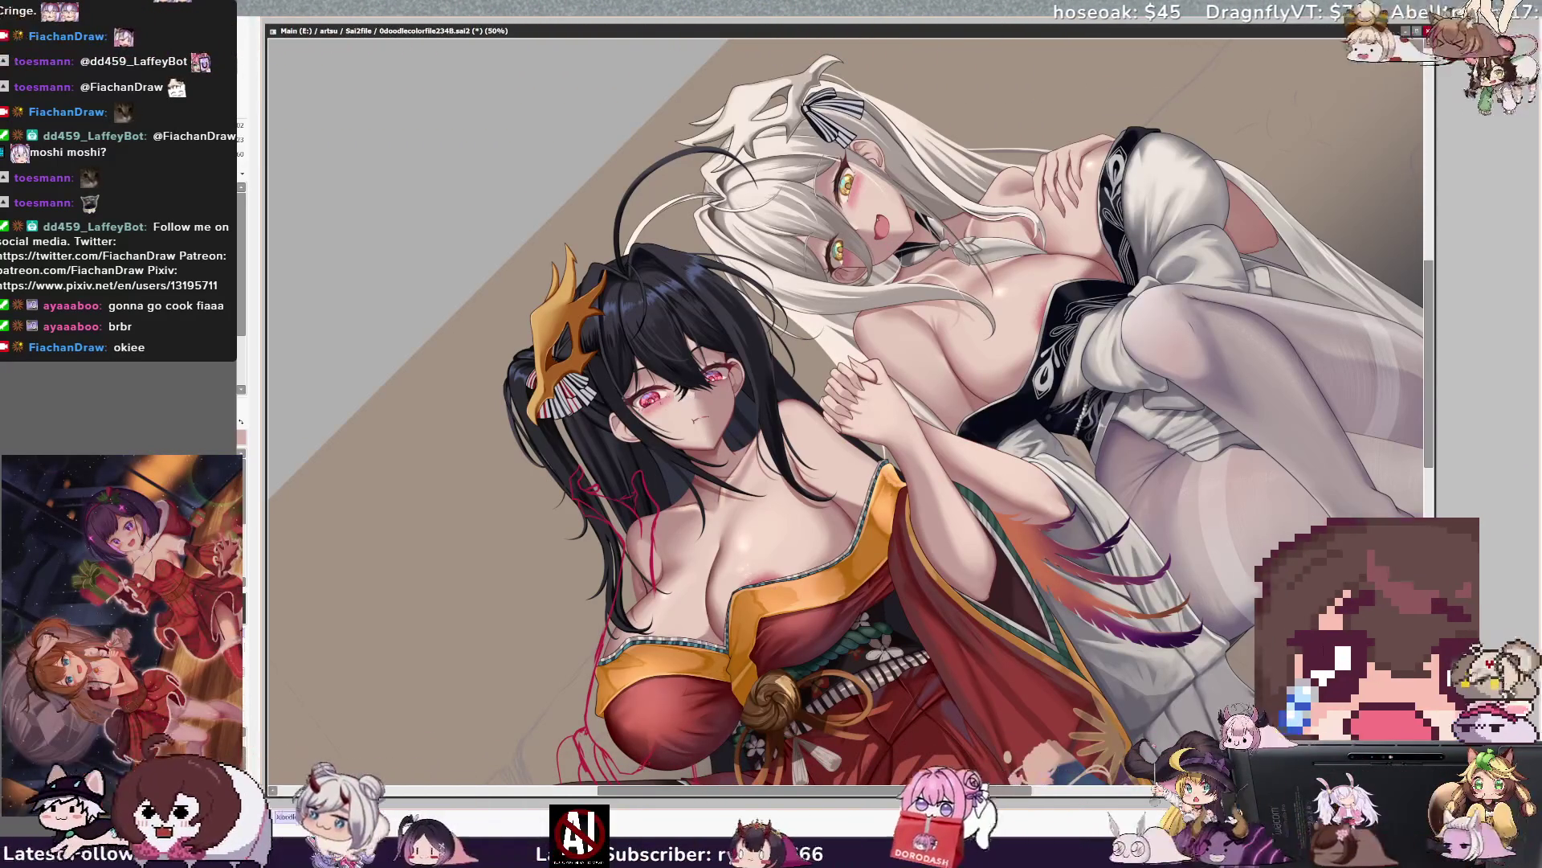
key("Home")
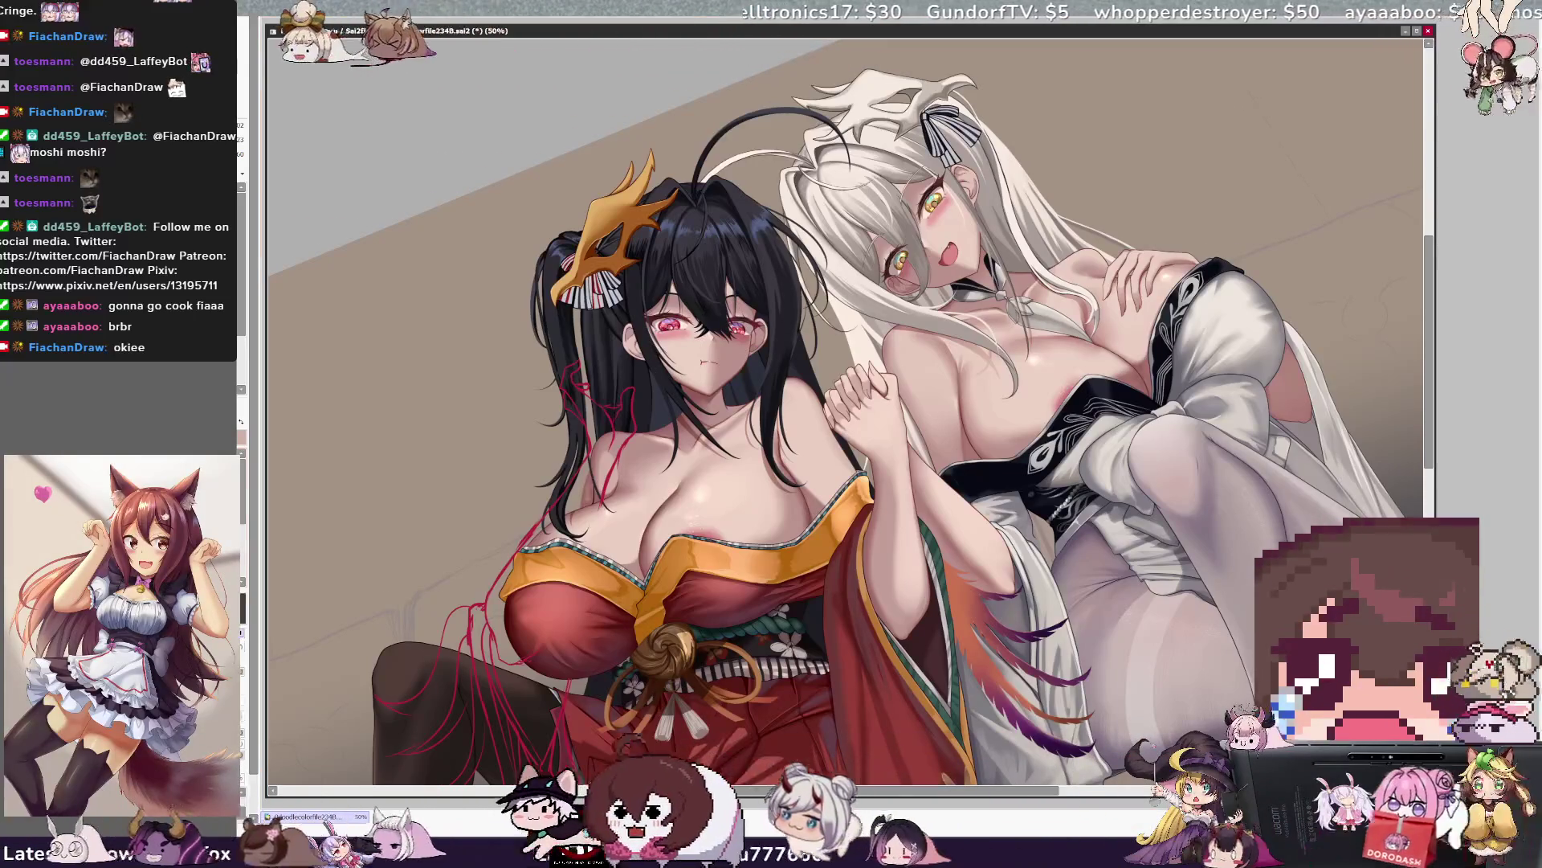
key("bracketleft")
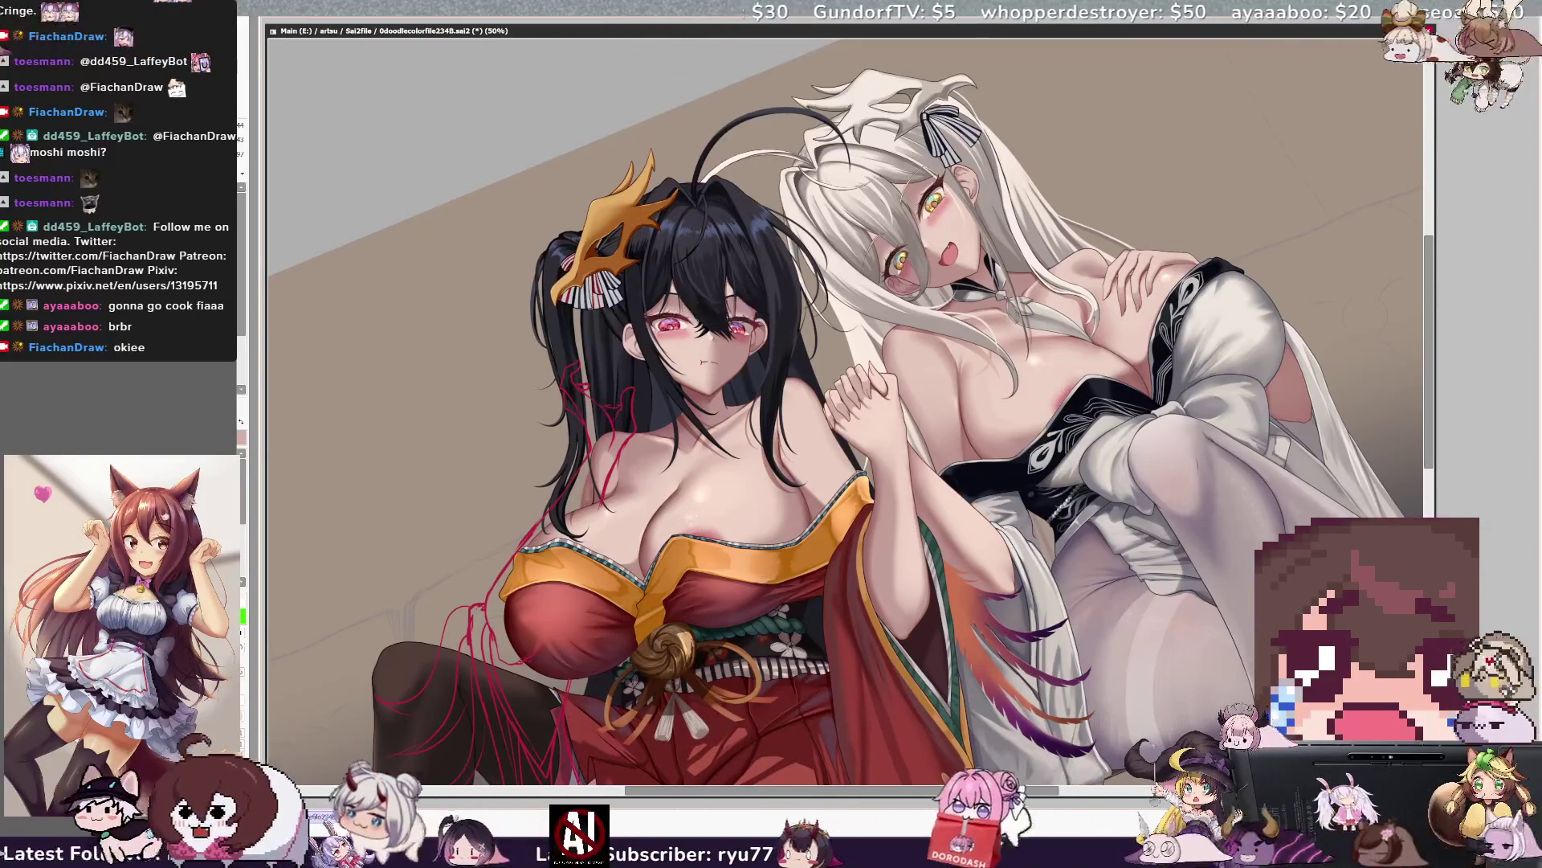
key("bracketleft")
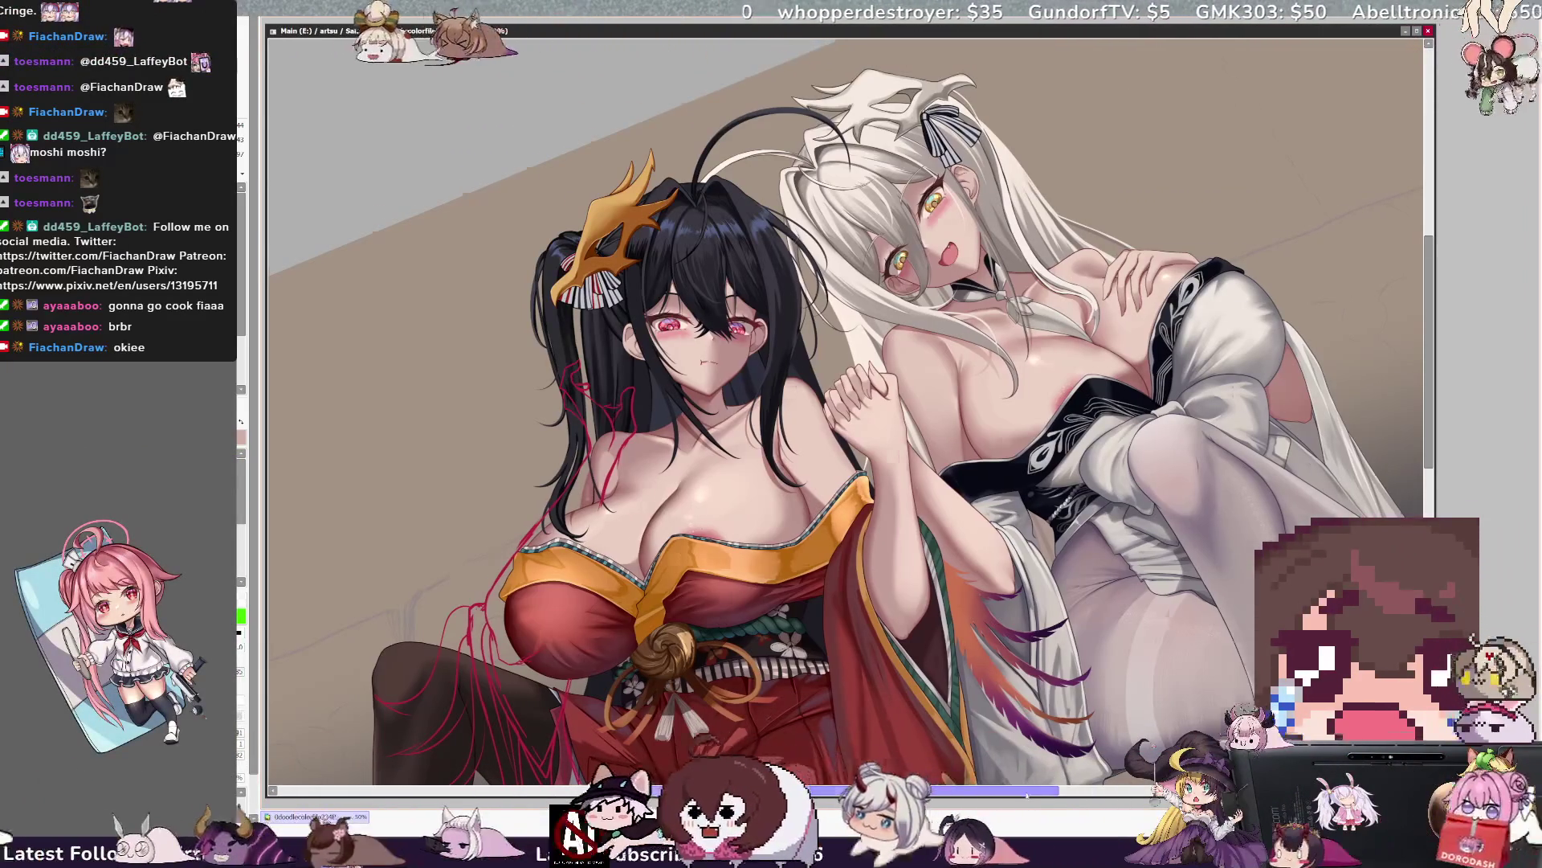
scroll(844, 411, "right", 3)
key("End")
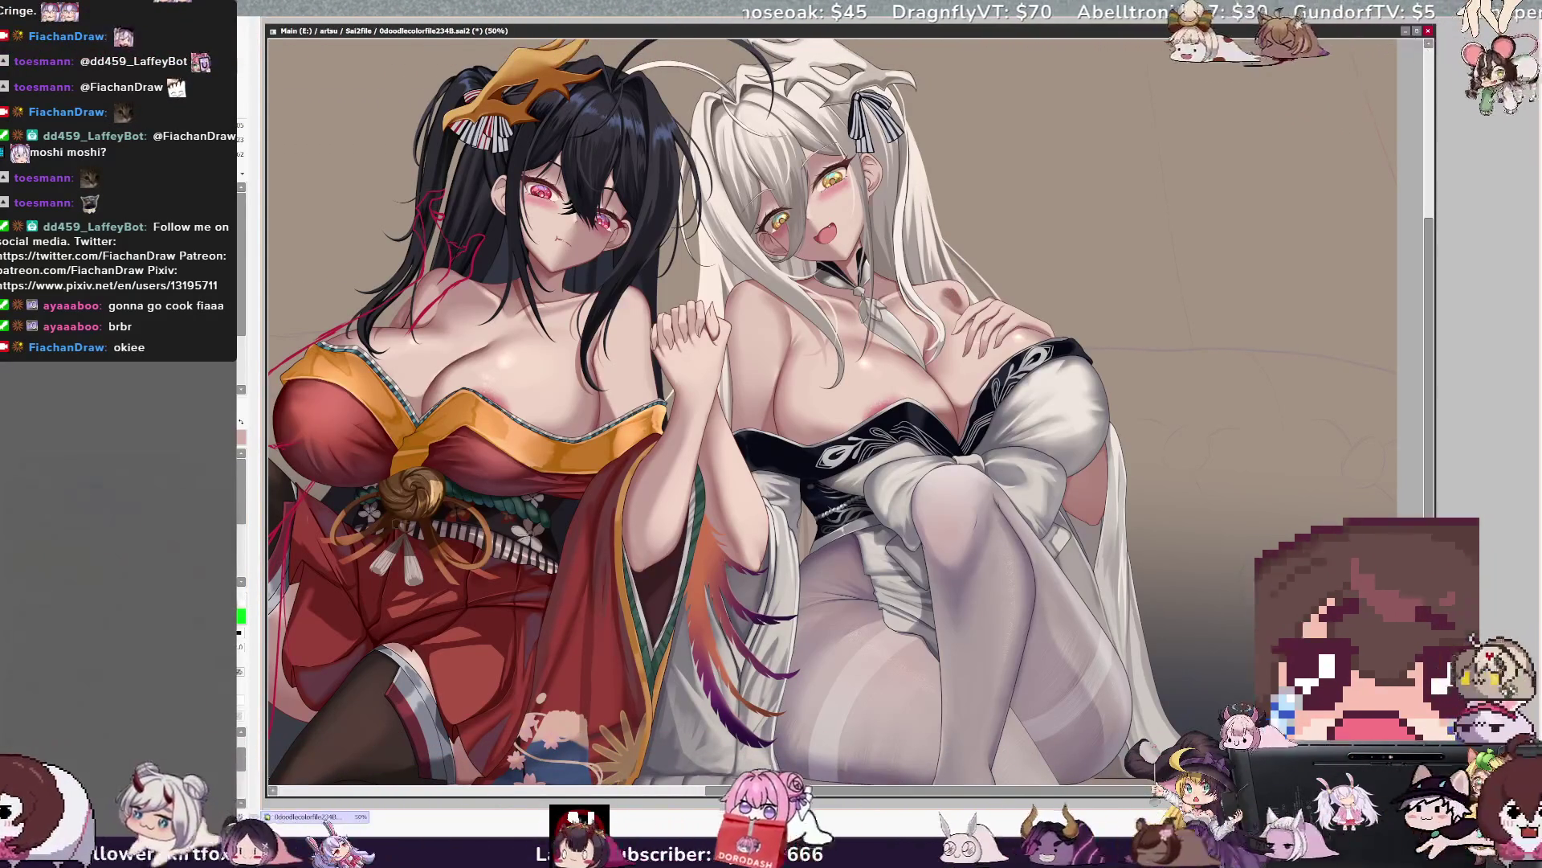
key("bracketright")
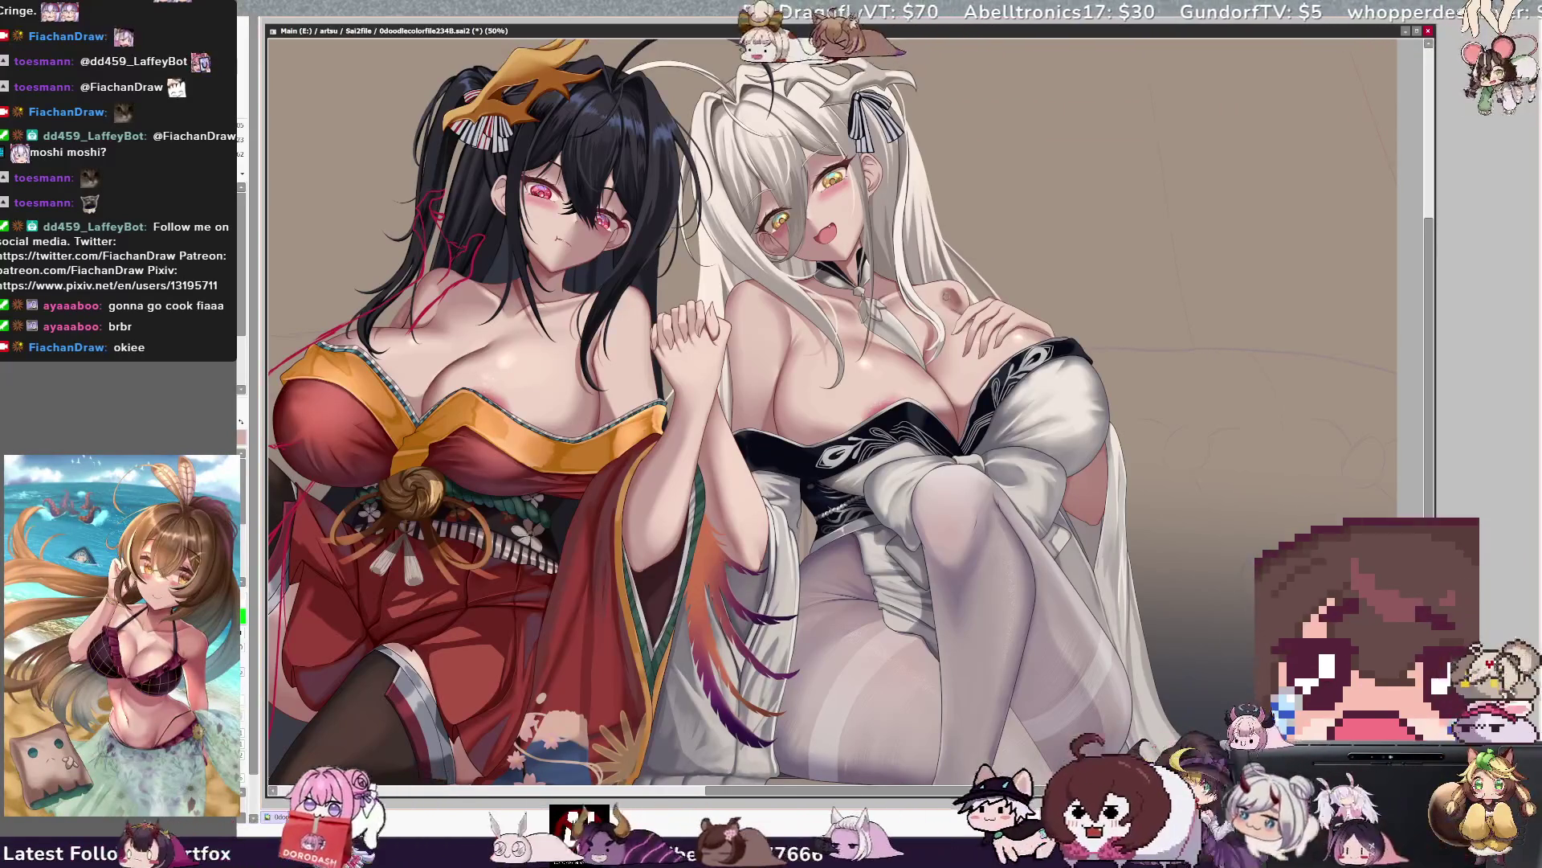
Paint a small dark shading detail on the white-haired girl's chest and check its layer.
left_click_drag(952, 287, 964, 300)
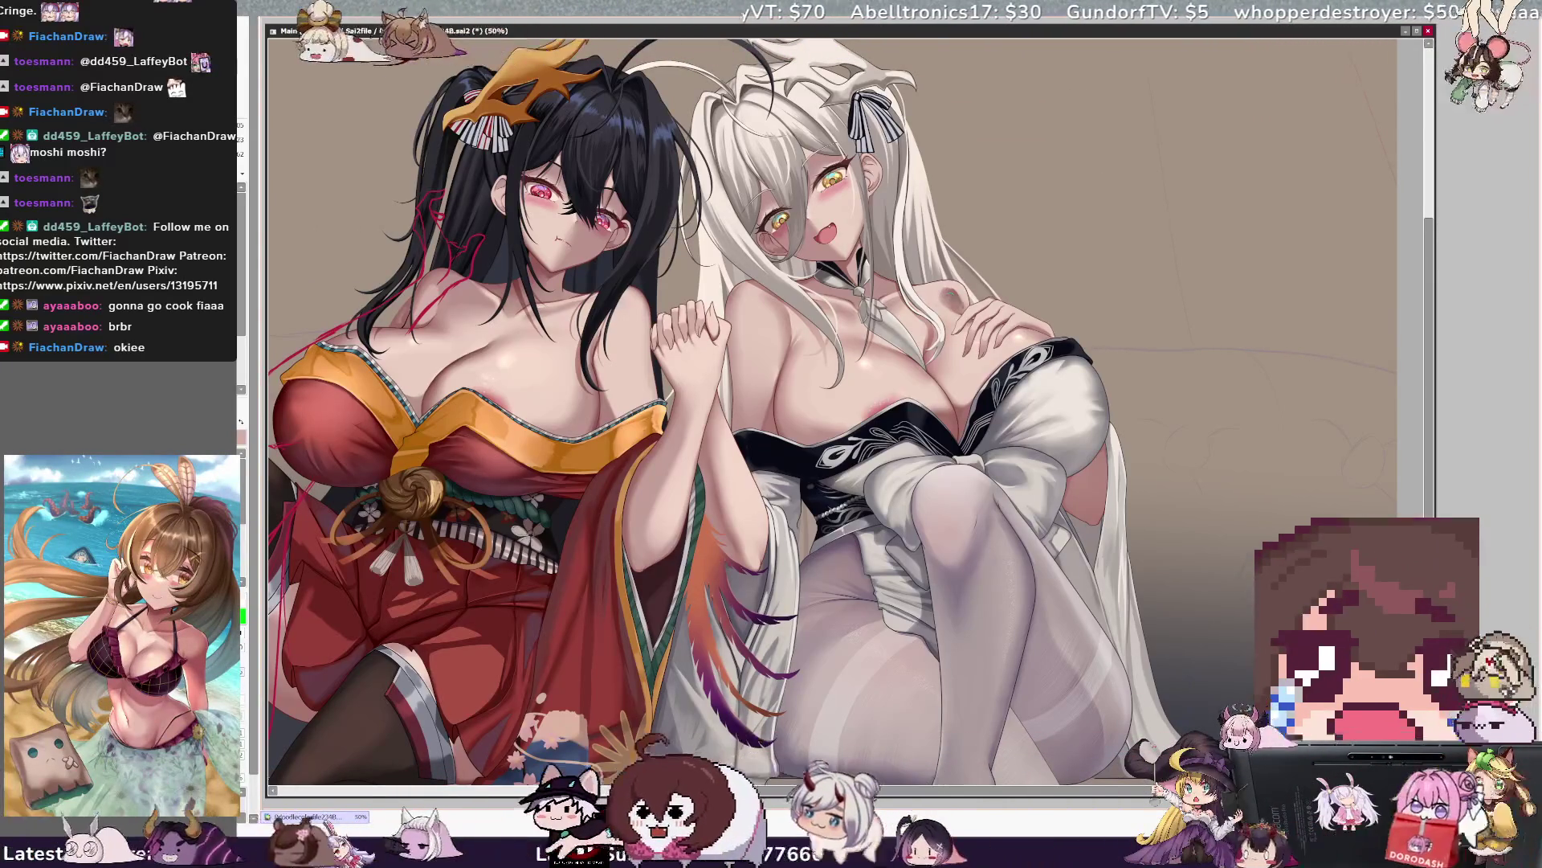
left_click(1076, 205, "ctrl+shift")
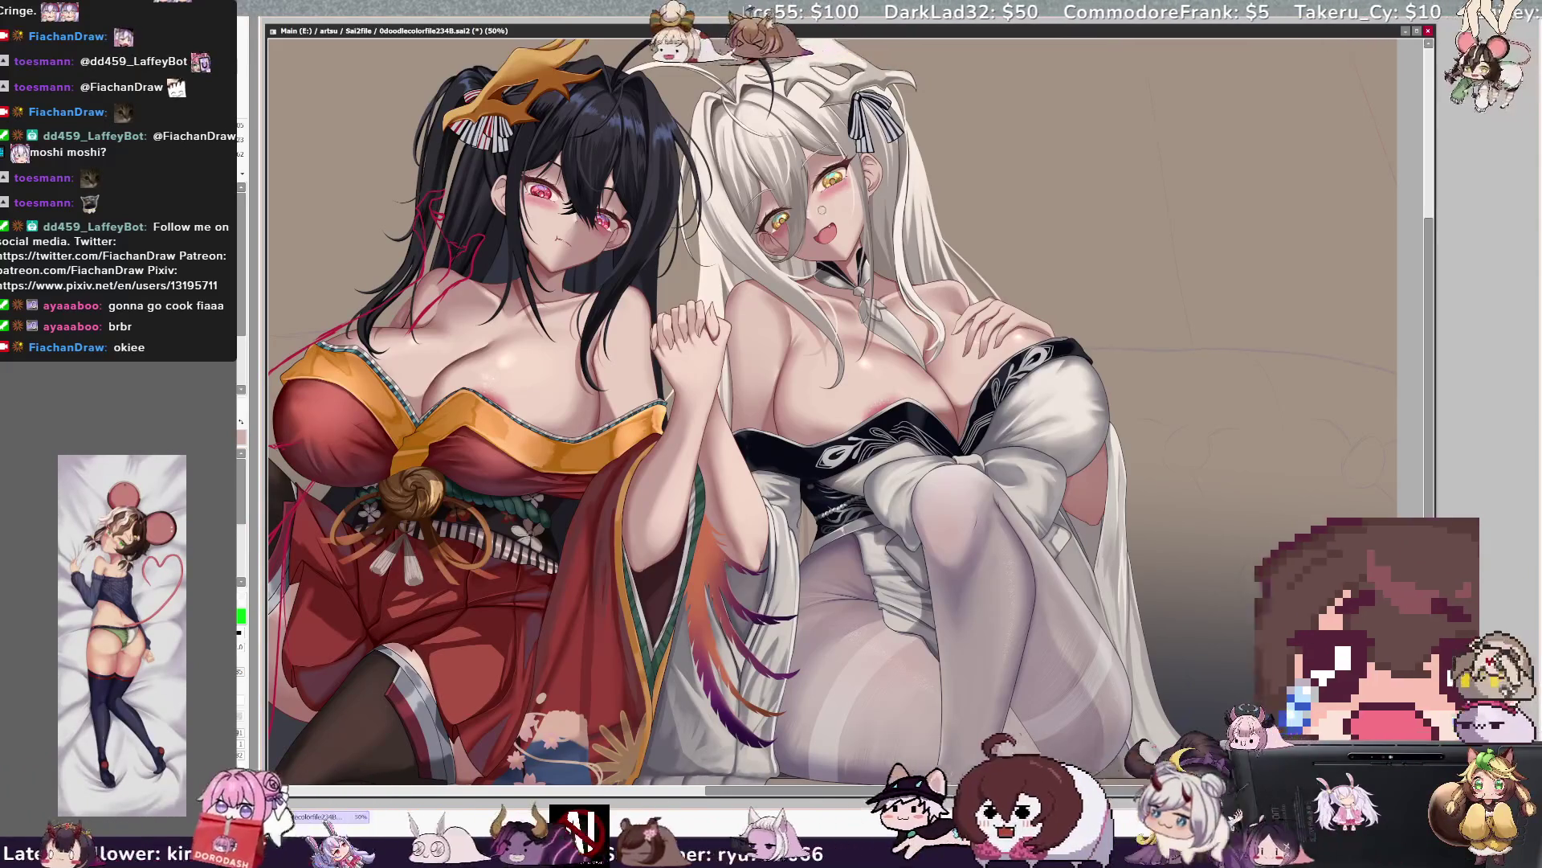
key("bracketright")
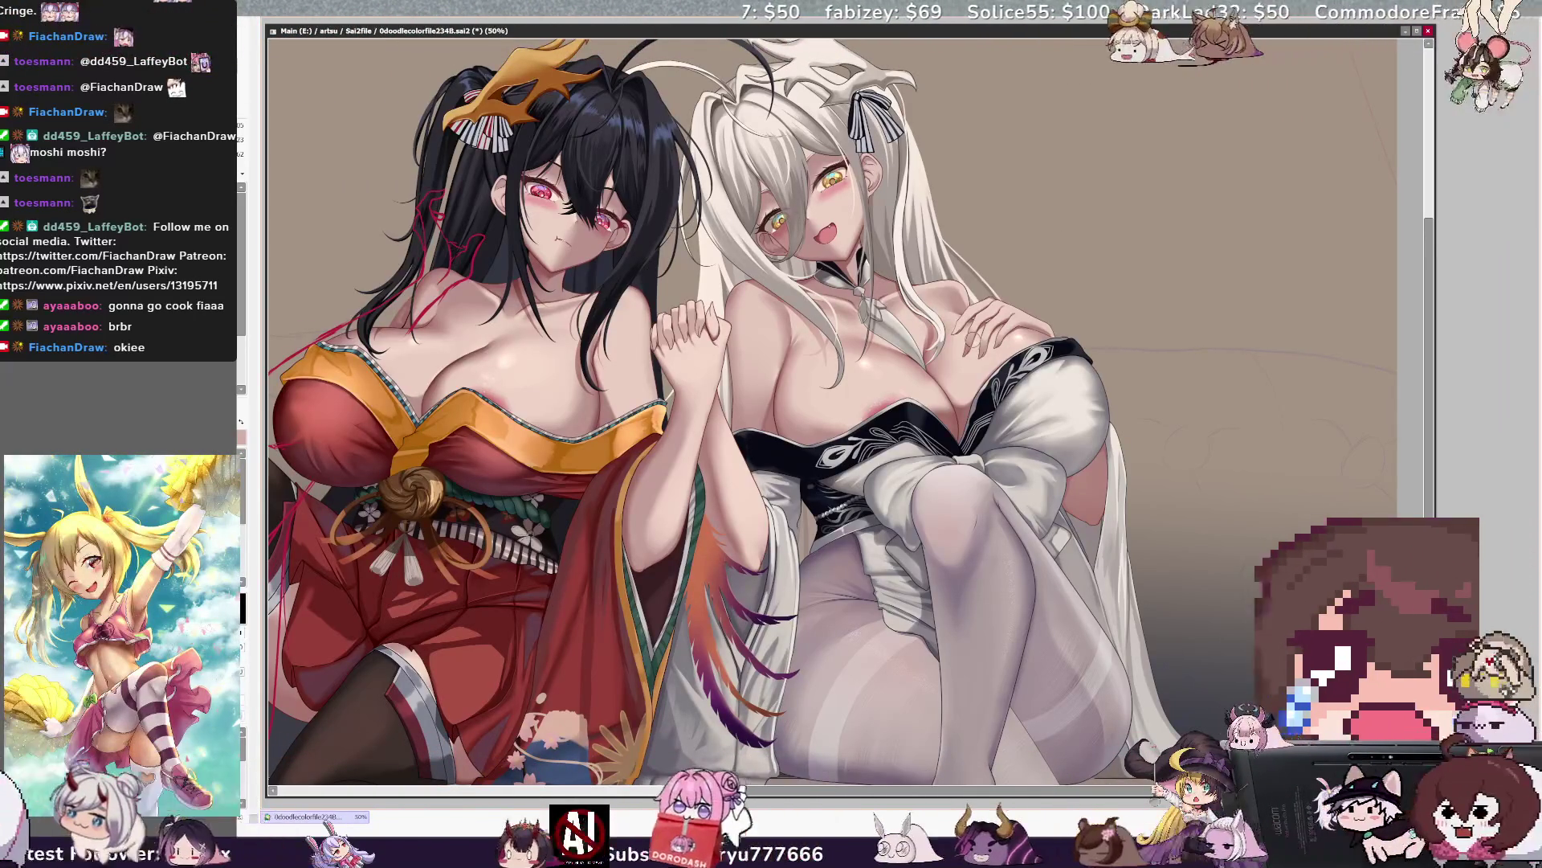
scroll(831, 409, "down", 2)
scroll(876, 192, "up", 1)
scroll(877, 192, "up", 1)
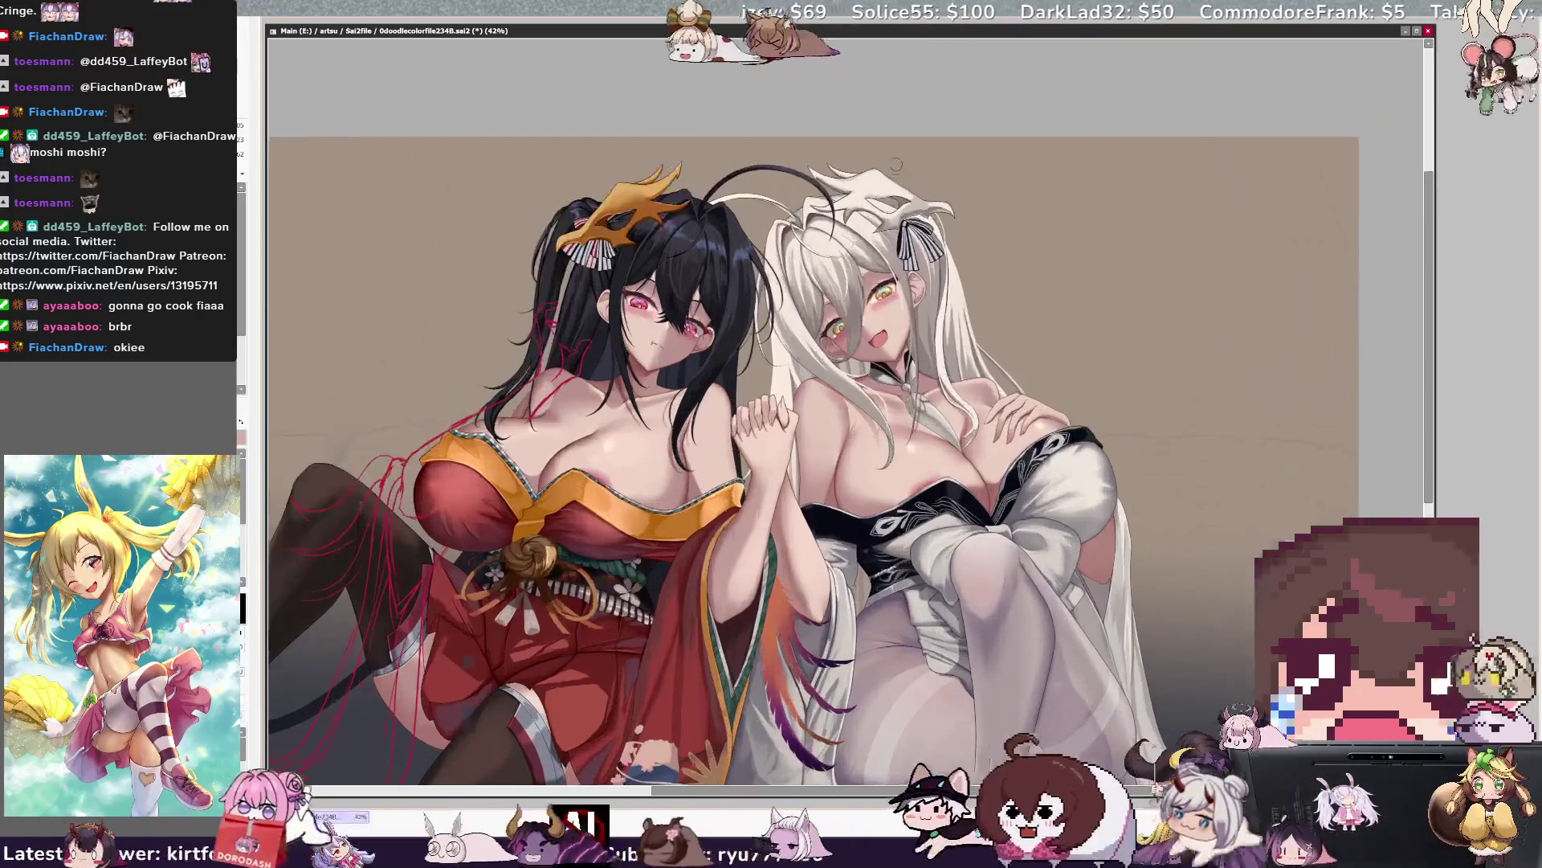
scroll(877, 192, "up", 1)
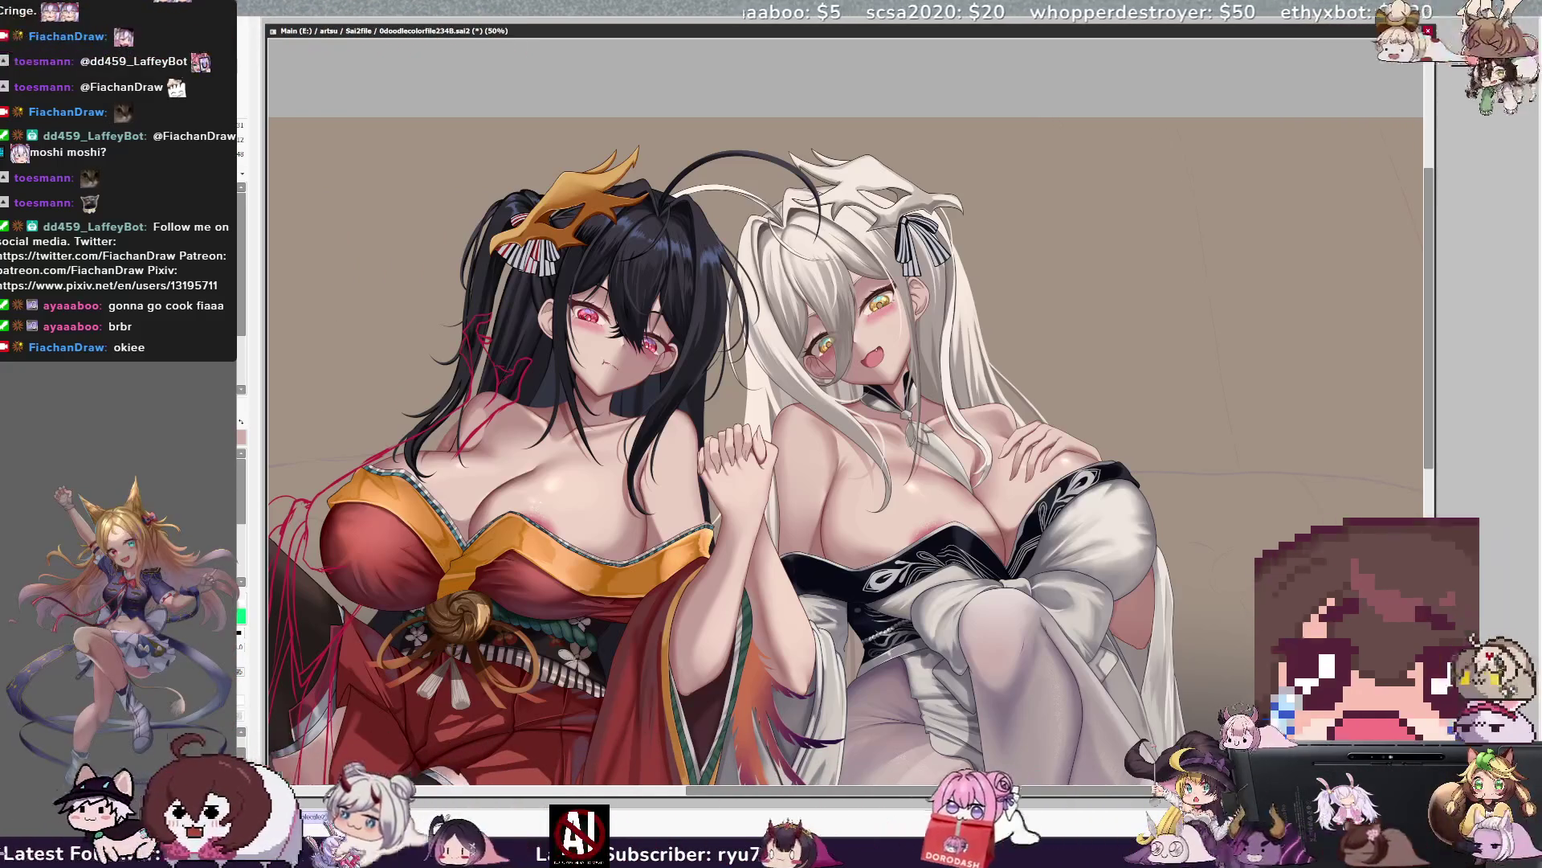
key("bracketleft")
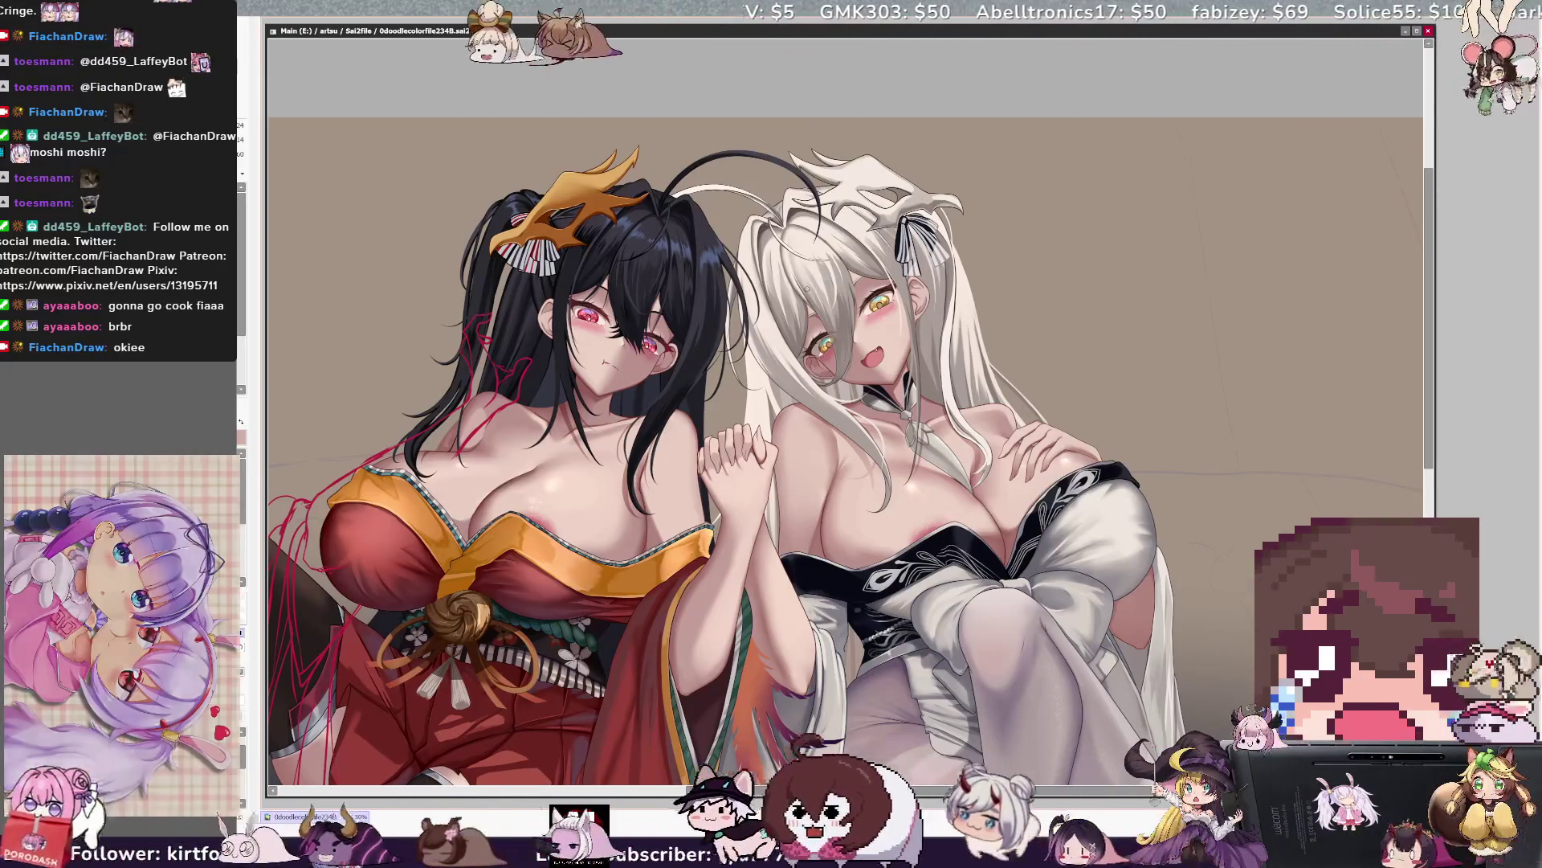
key("ctrl+z")
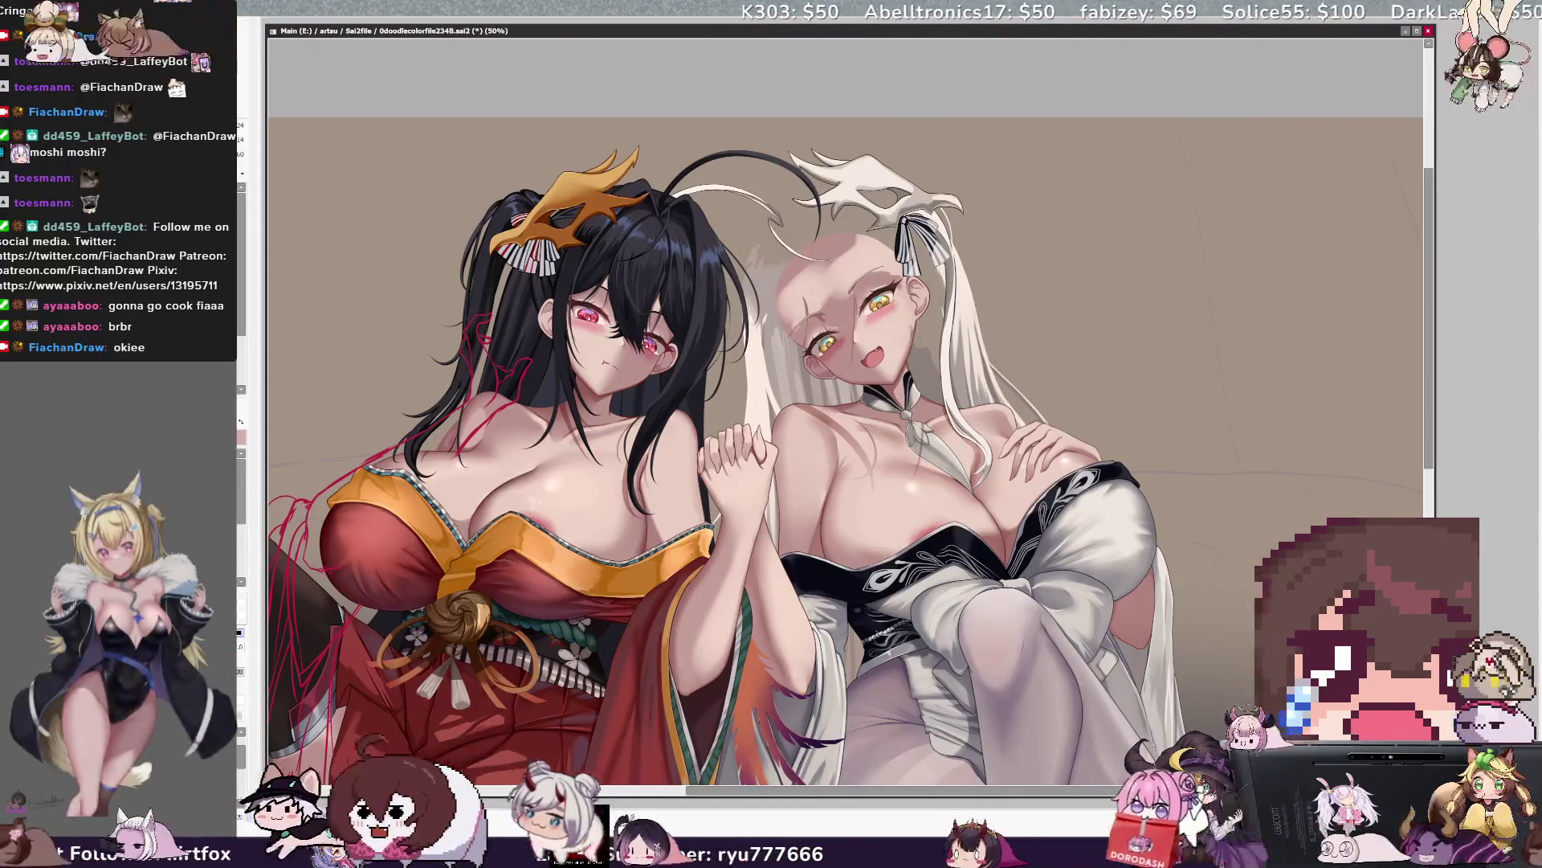
key("ctrl+y")
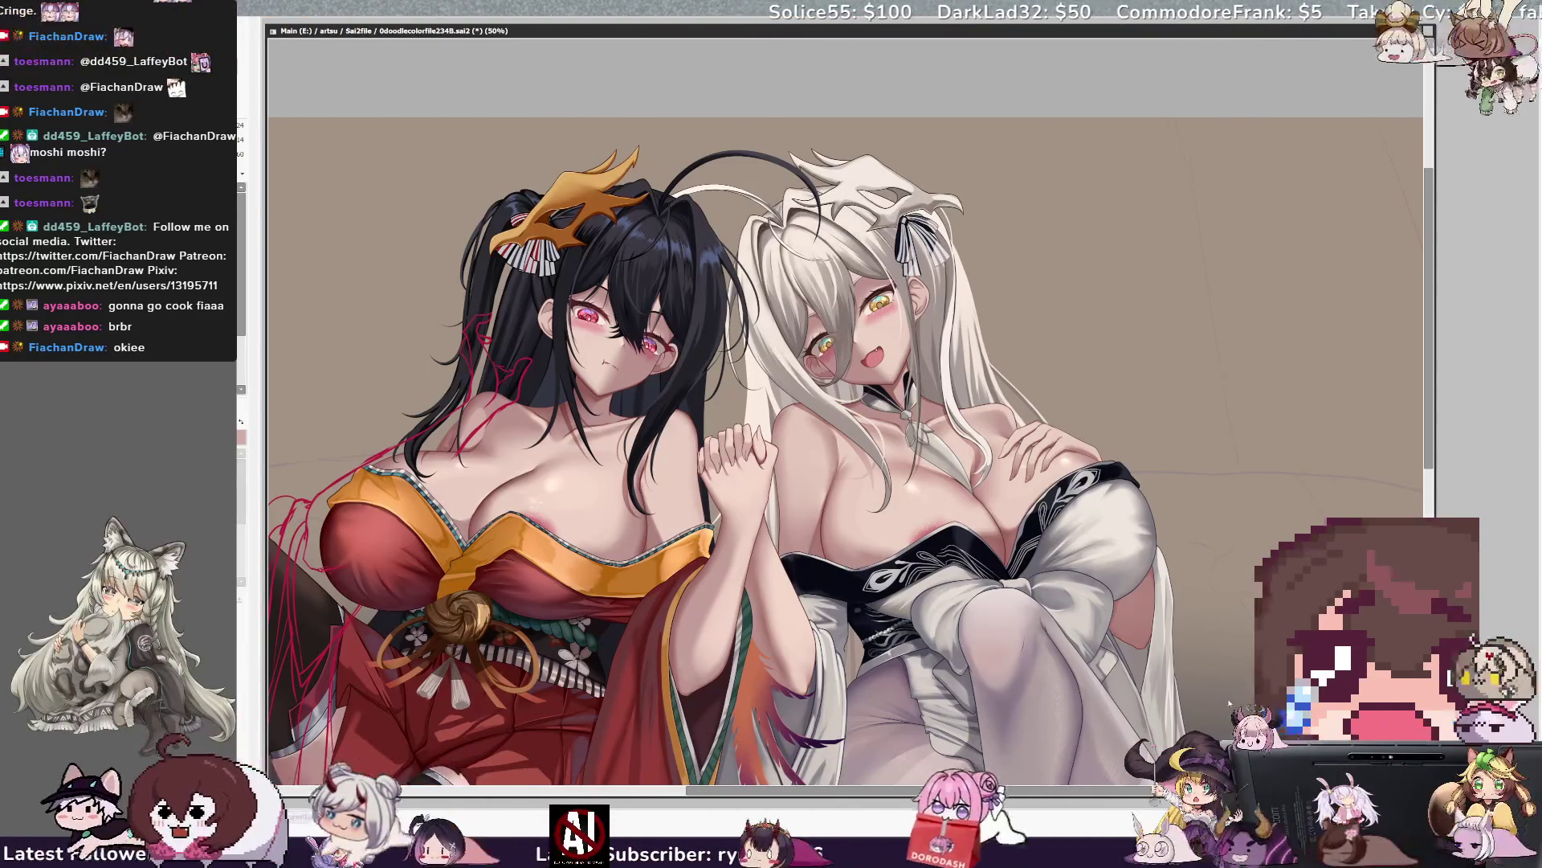
key("ctrl+z")
key("ctrl+y")
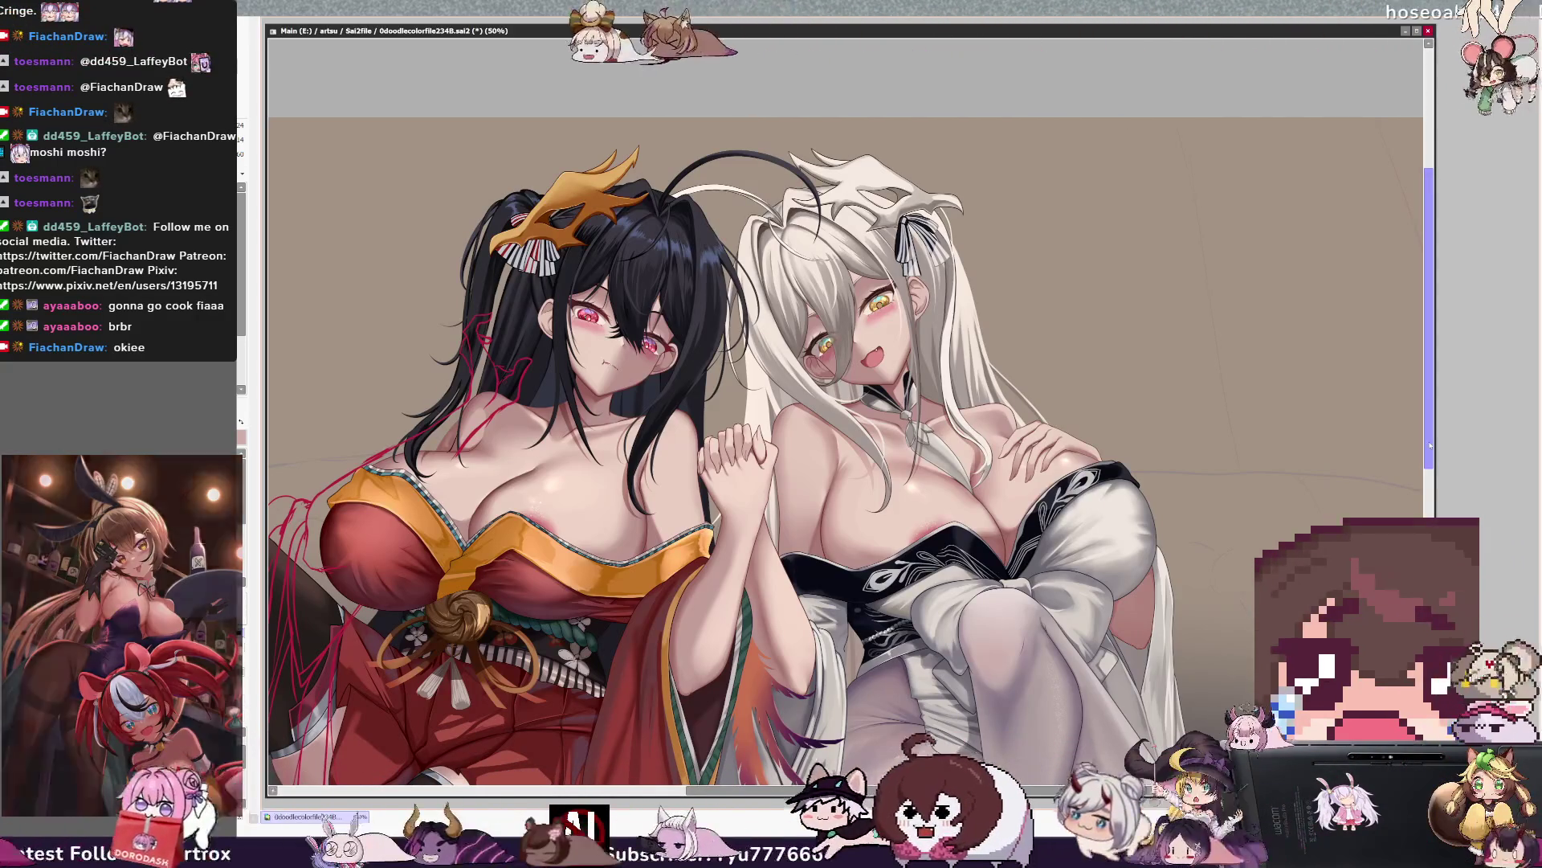
scroll(1080, 419, "up", 2)
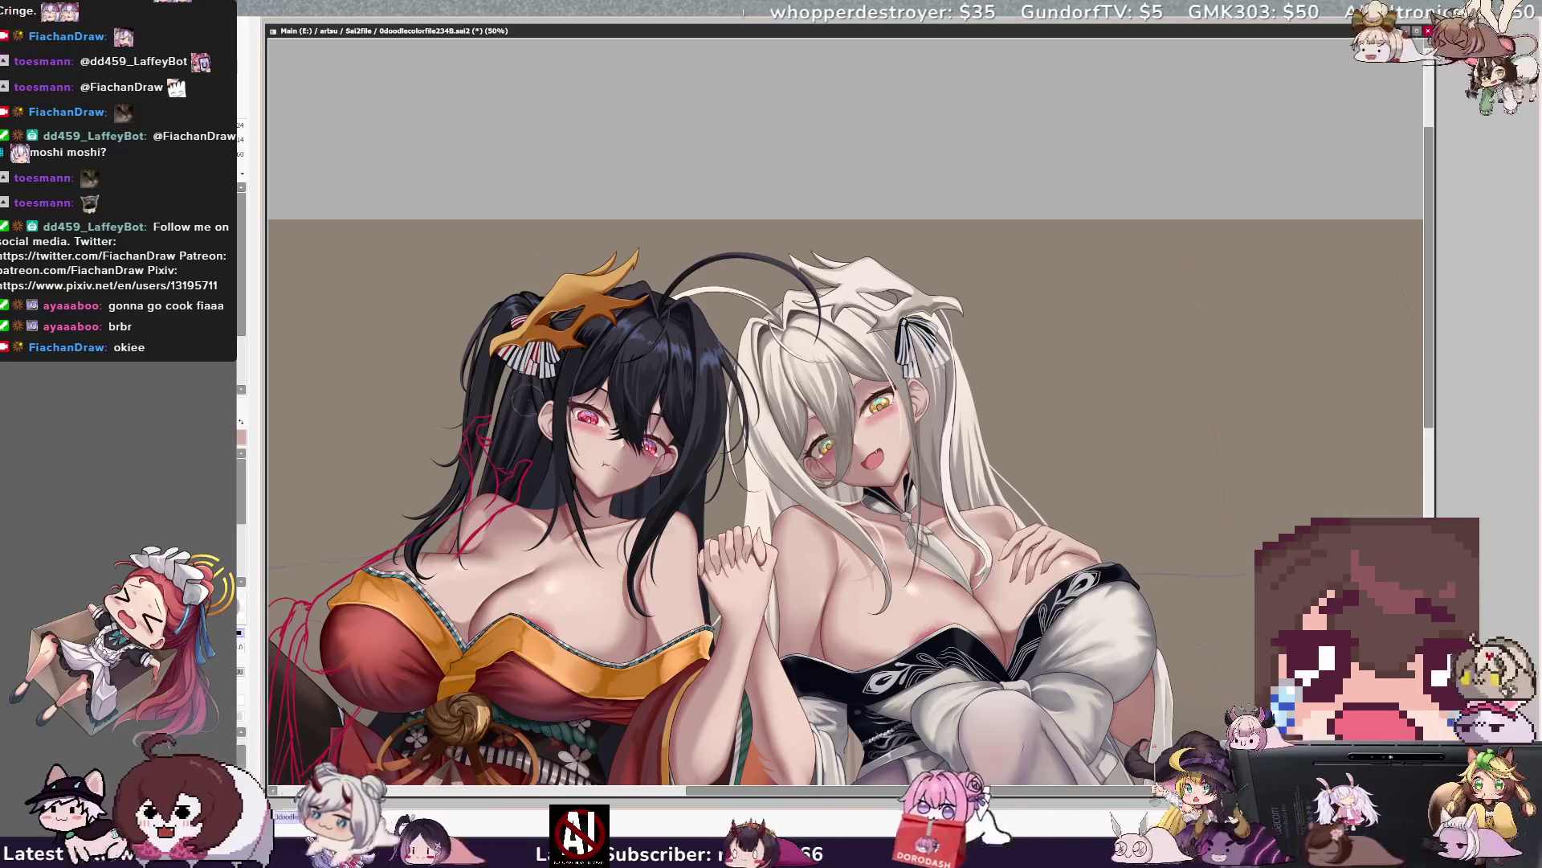
key("bracketleft")
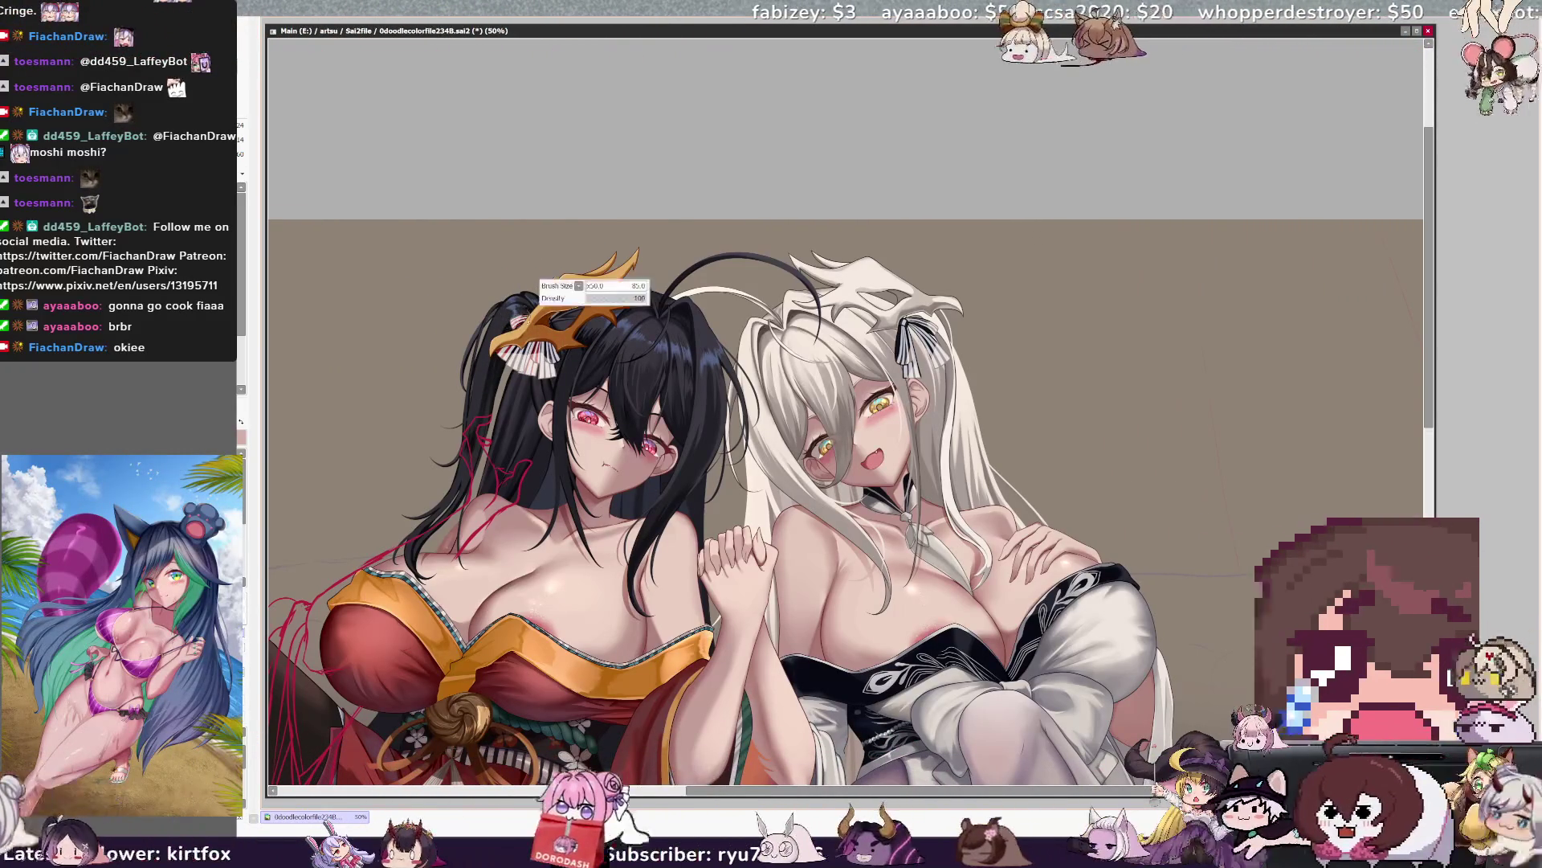
key("]")
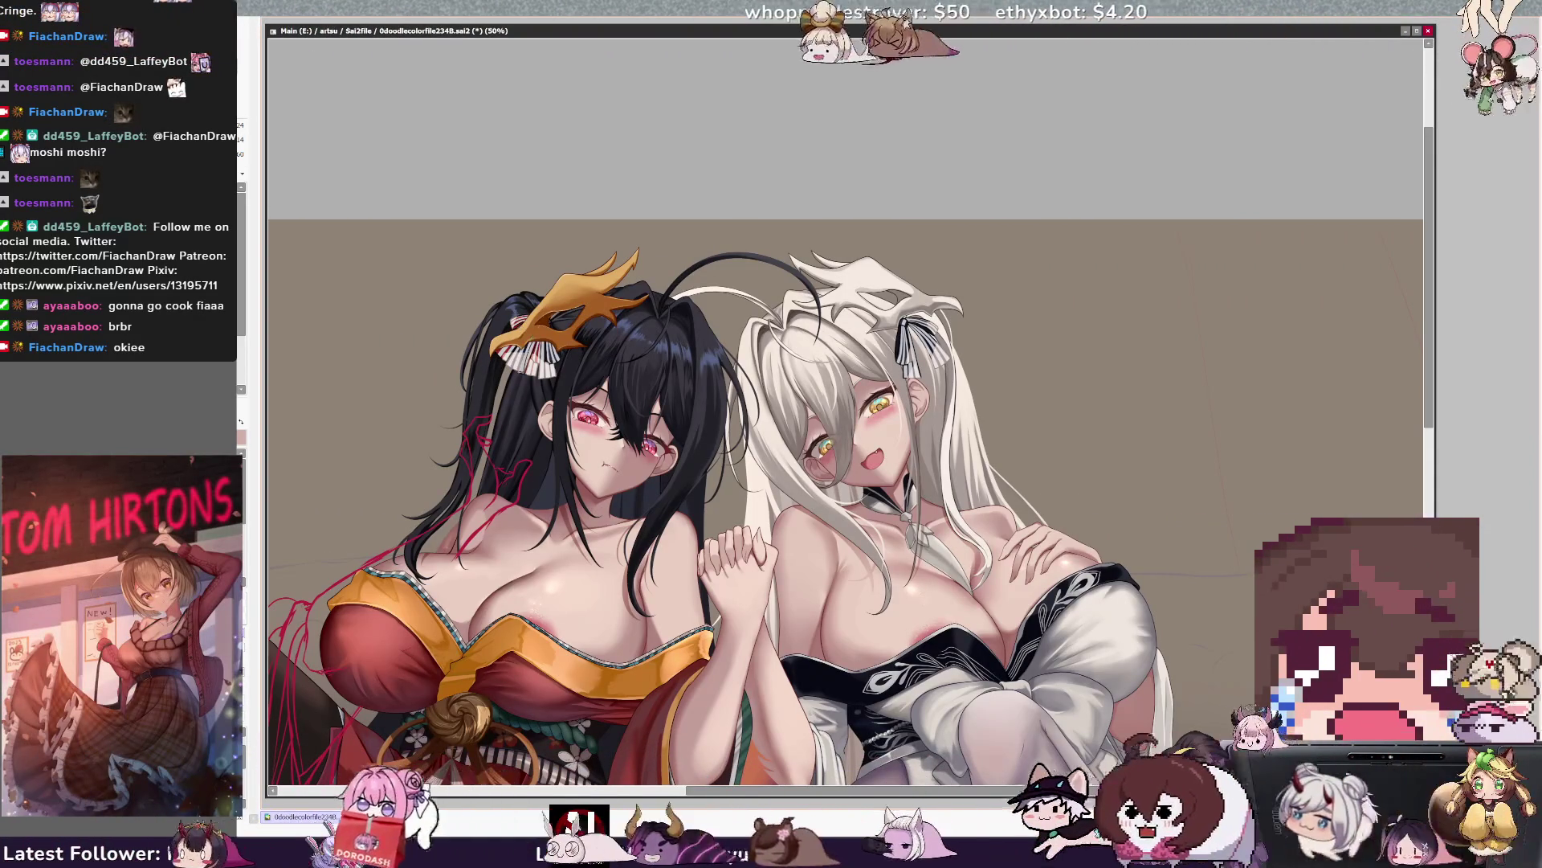
key("]")
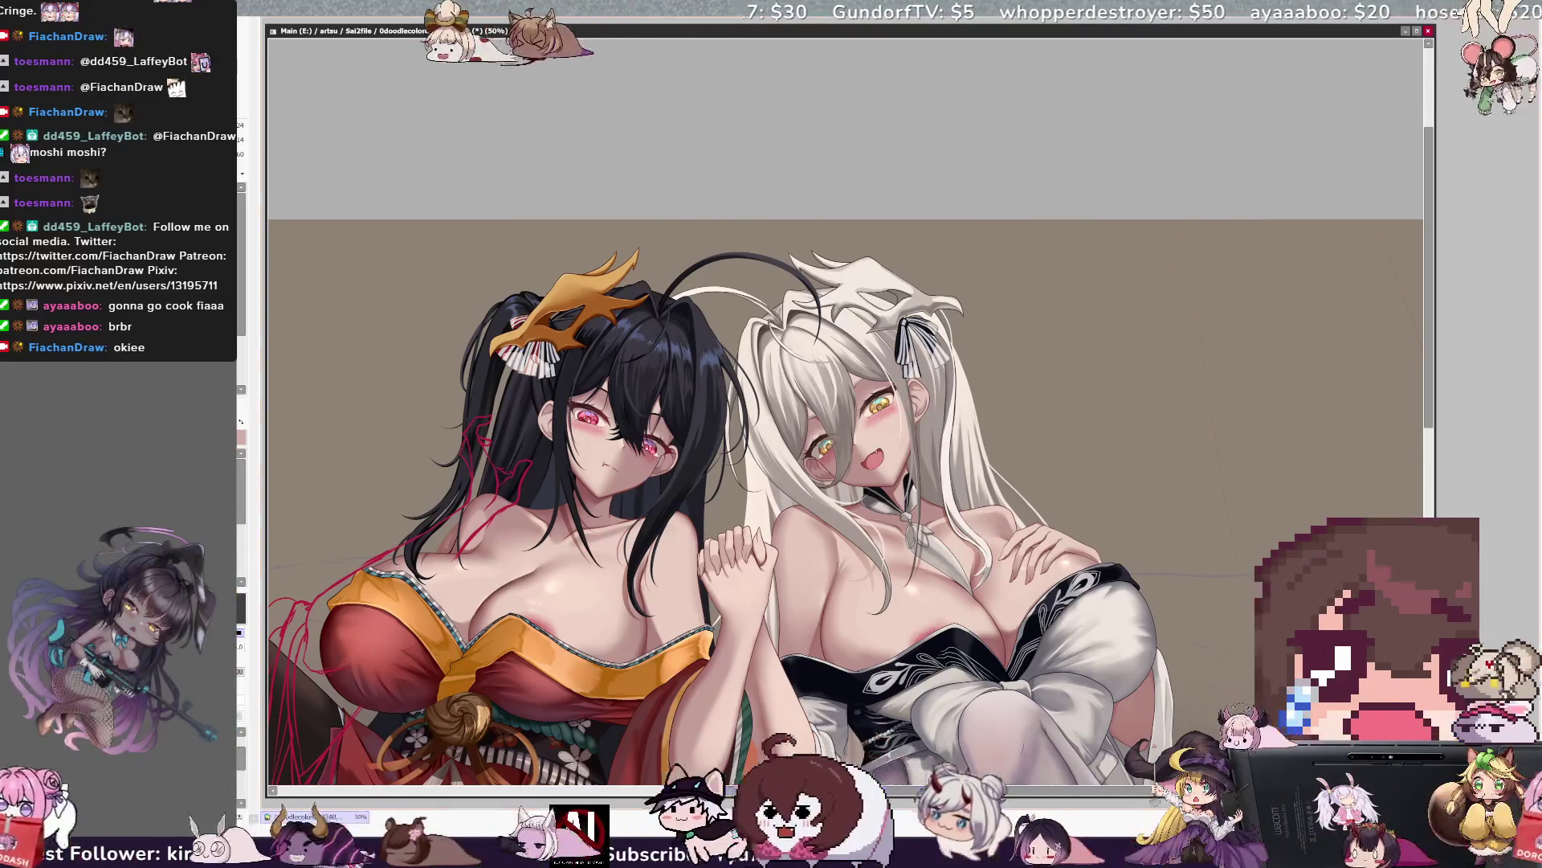
scroll(1022, 410, "up", 1)
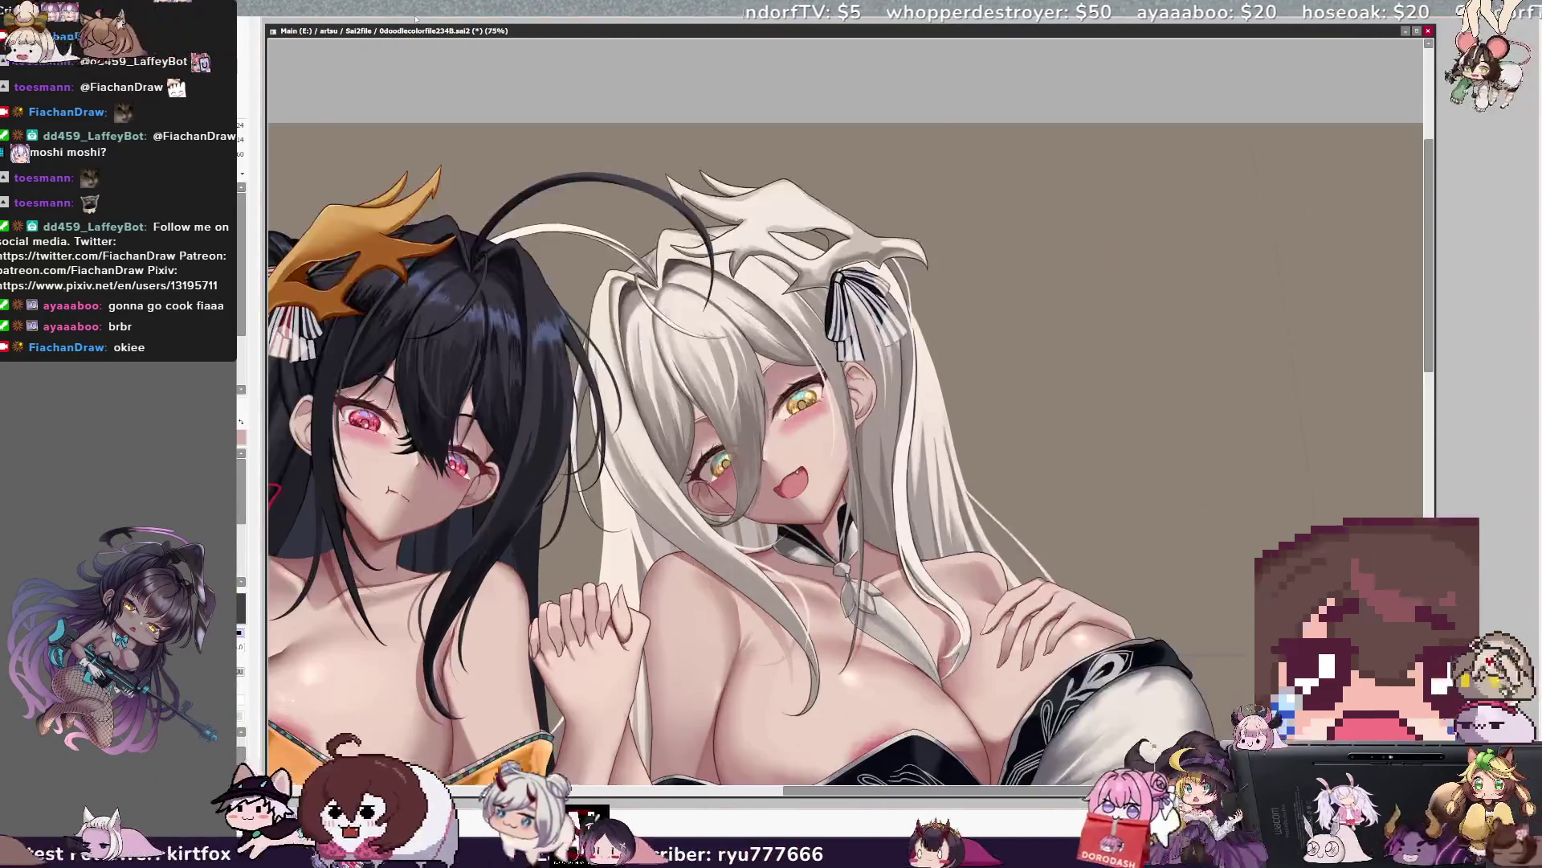
Shift the view across the faces and mirror the canvas so the black-haired girl sits on the right.
left_click_drag(843, 482, 941, 343)
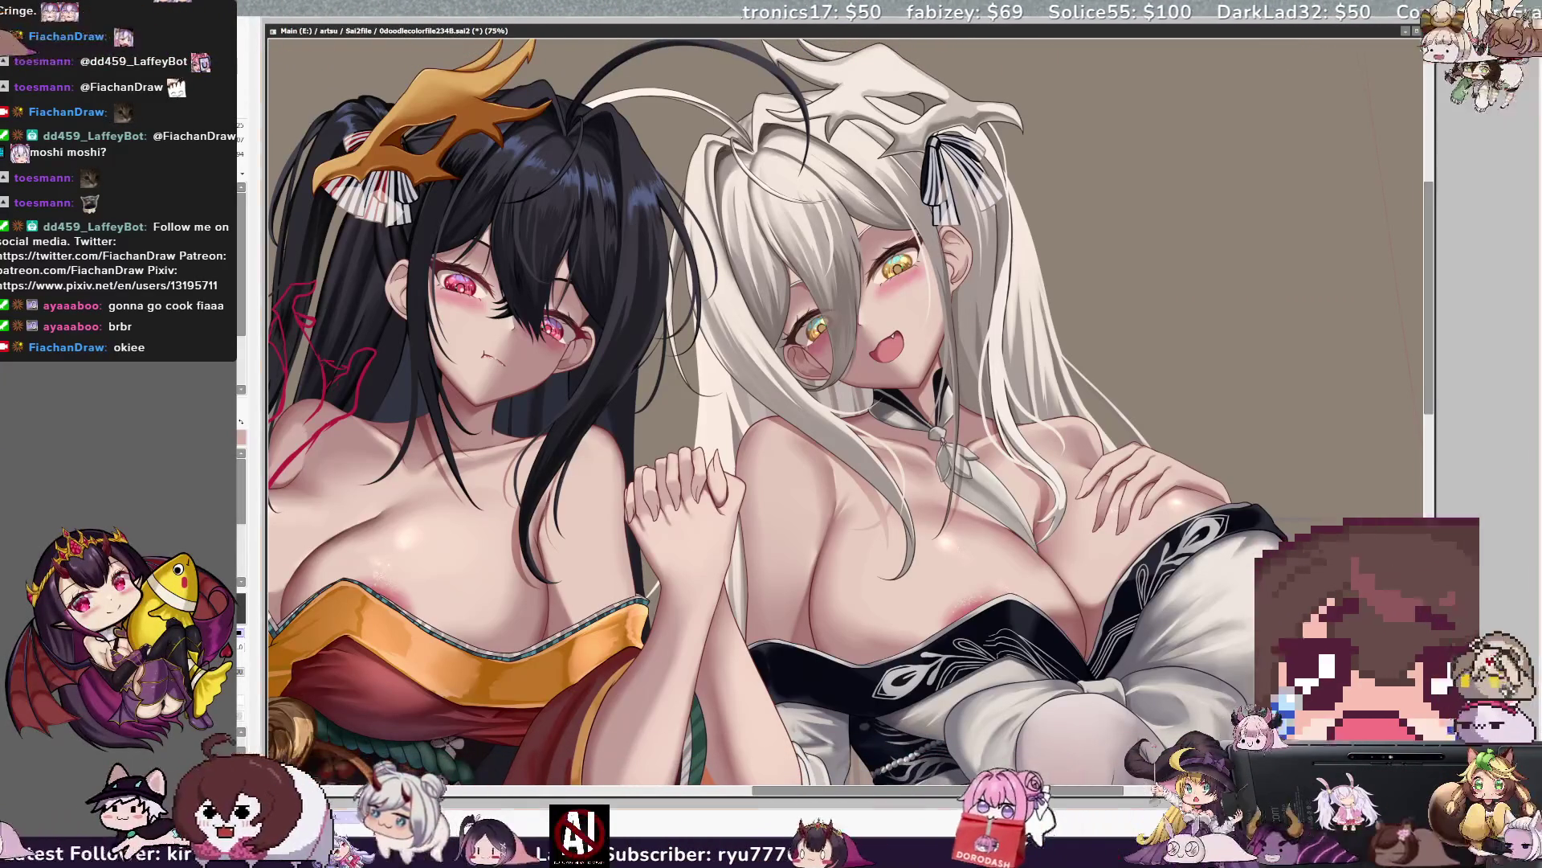
scroll(843, 409, "right", 2)
scroll(844, 409, "right", 2)
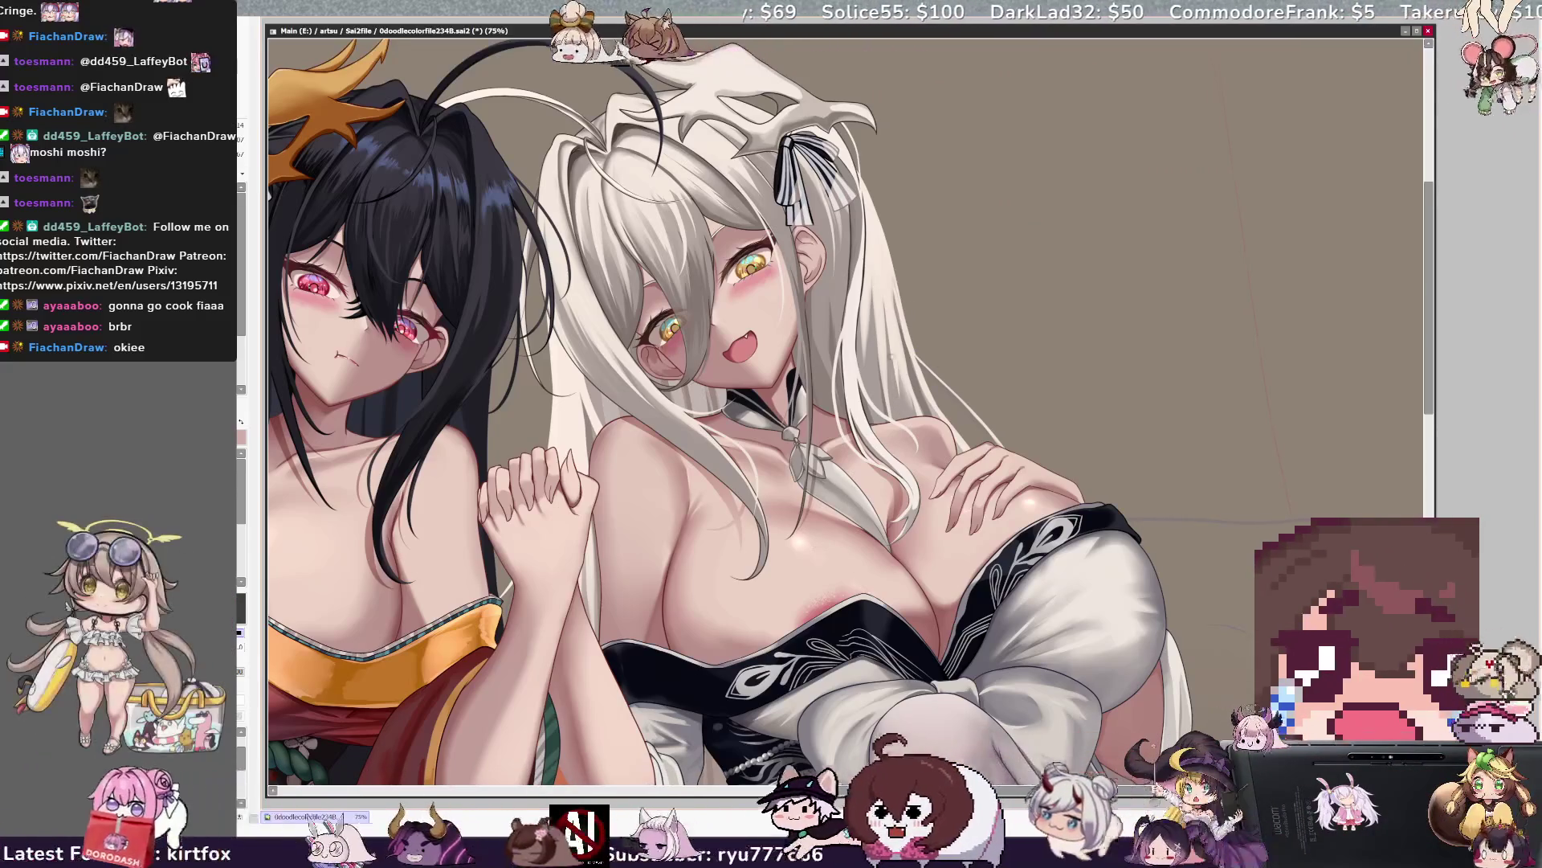
key("h")
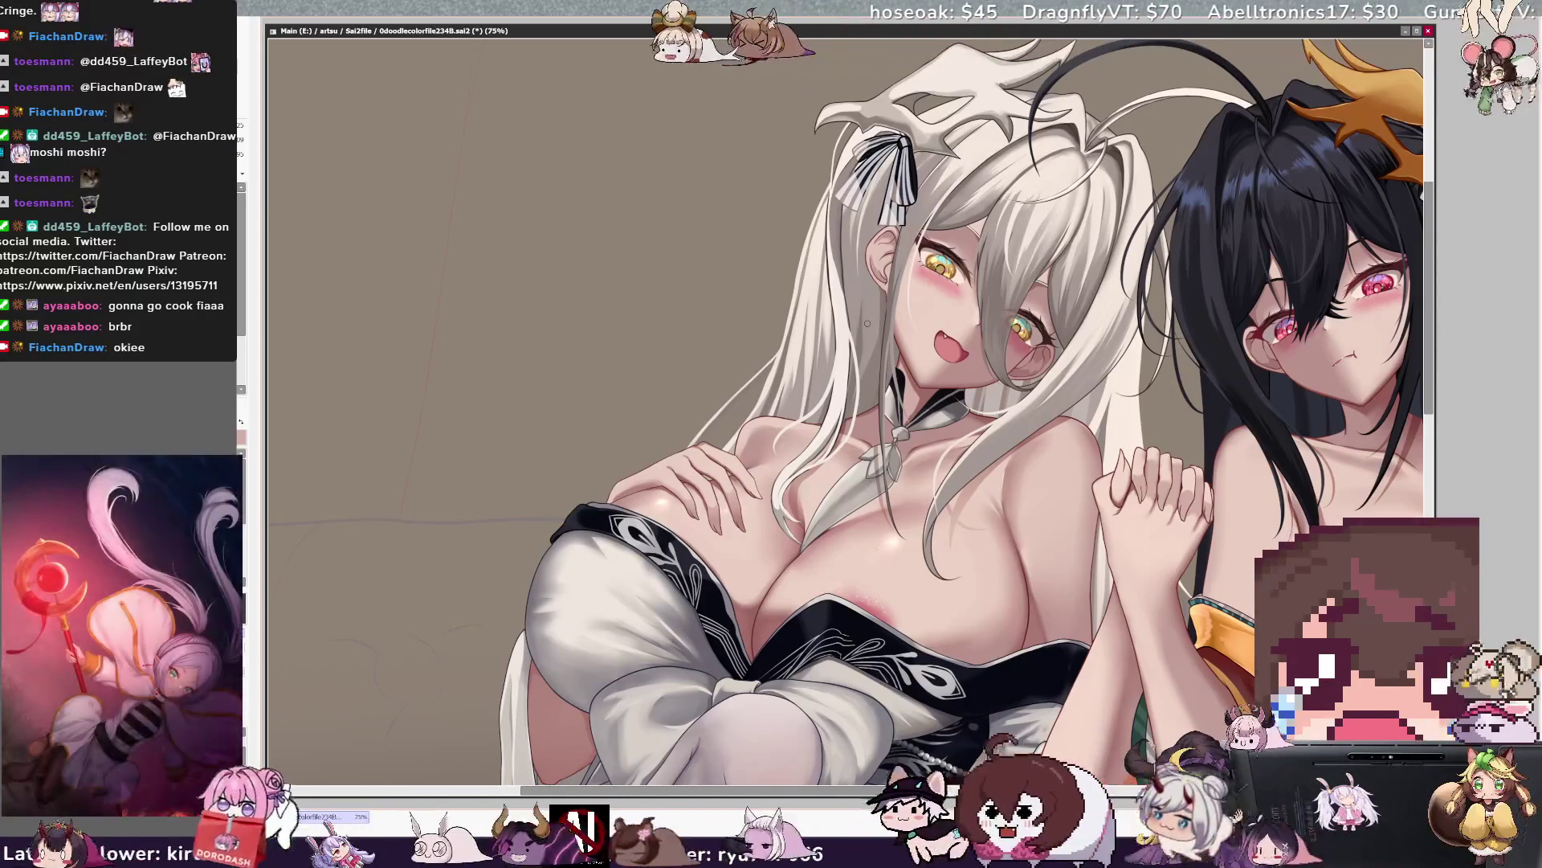
Unmirror and zoom out, undo a stroke, then rotate and zoom in on the white-haired girl's sleeve puff.
key("minus")
key("h")
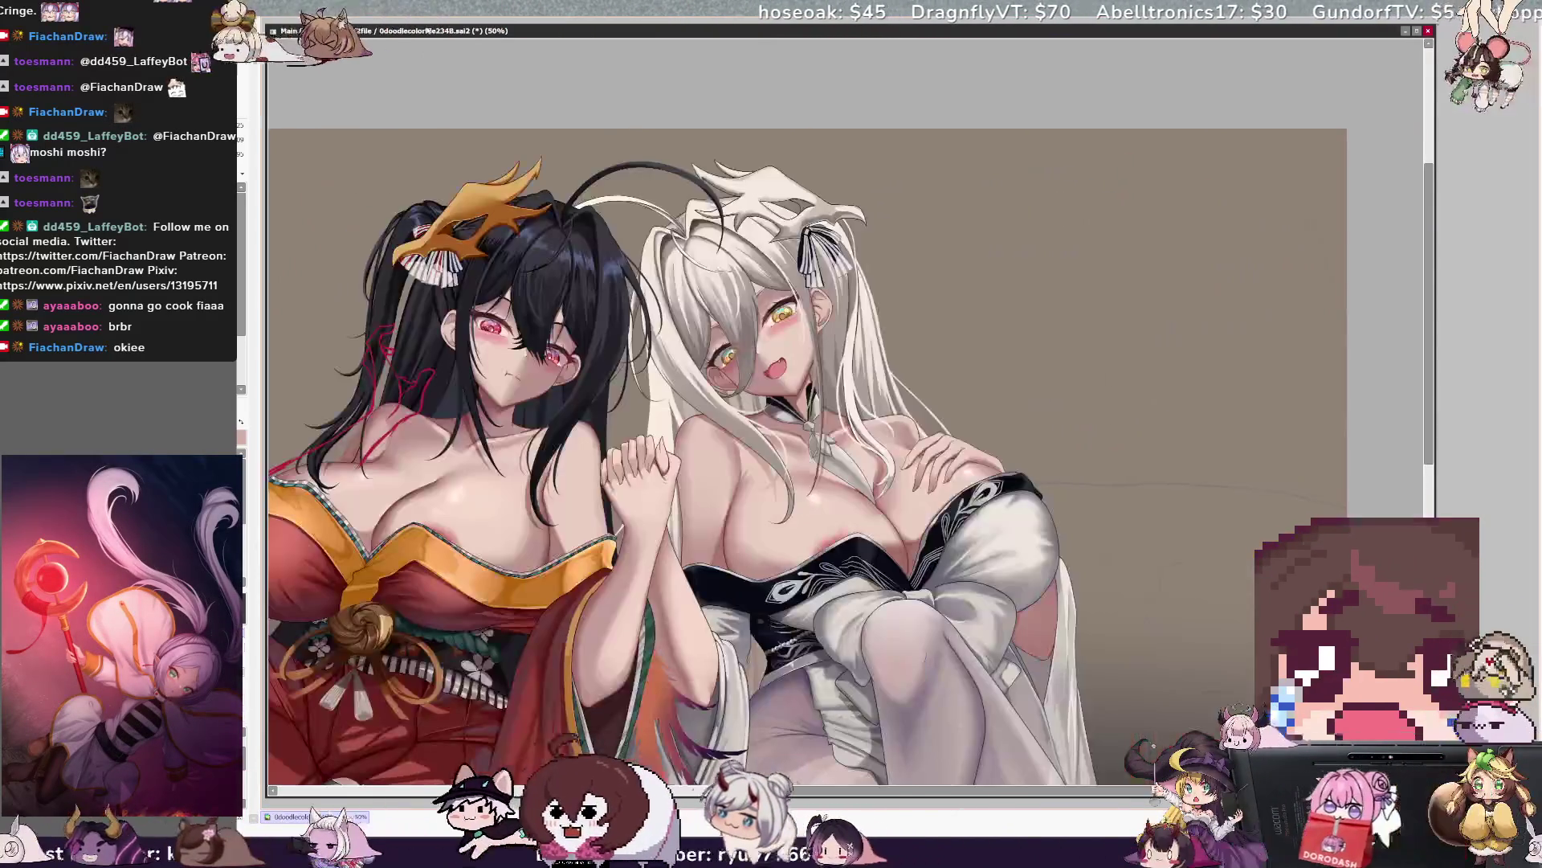
scroll(807, 458, "down", 3)
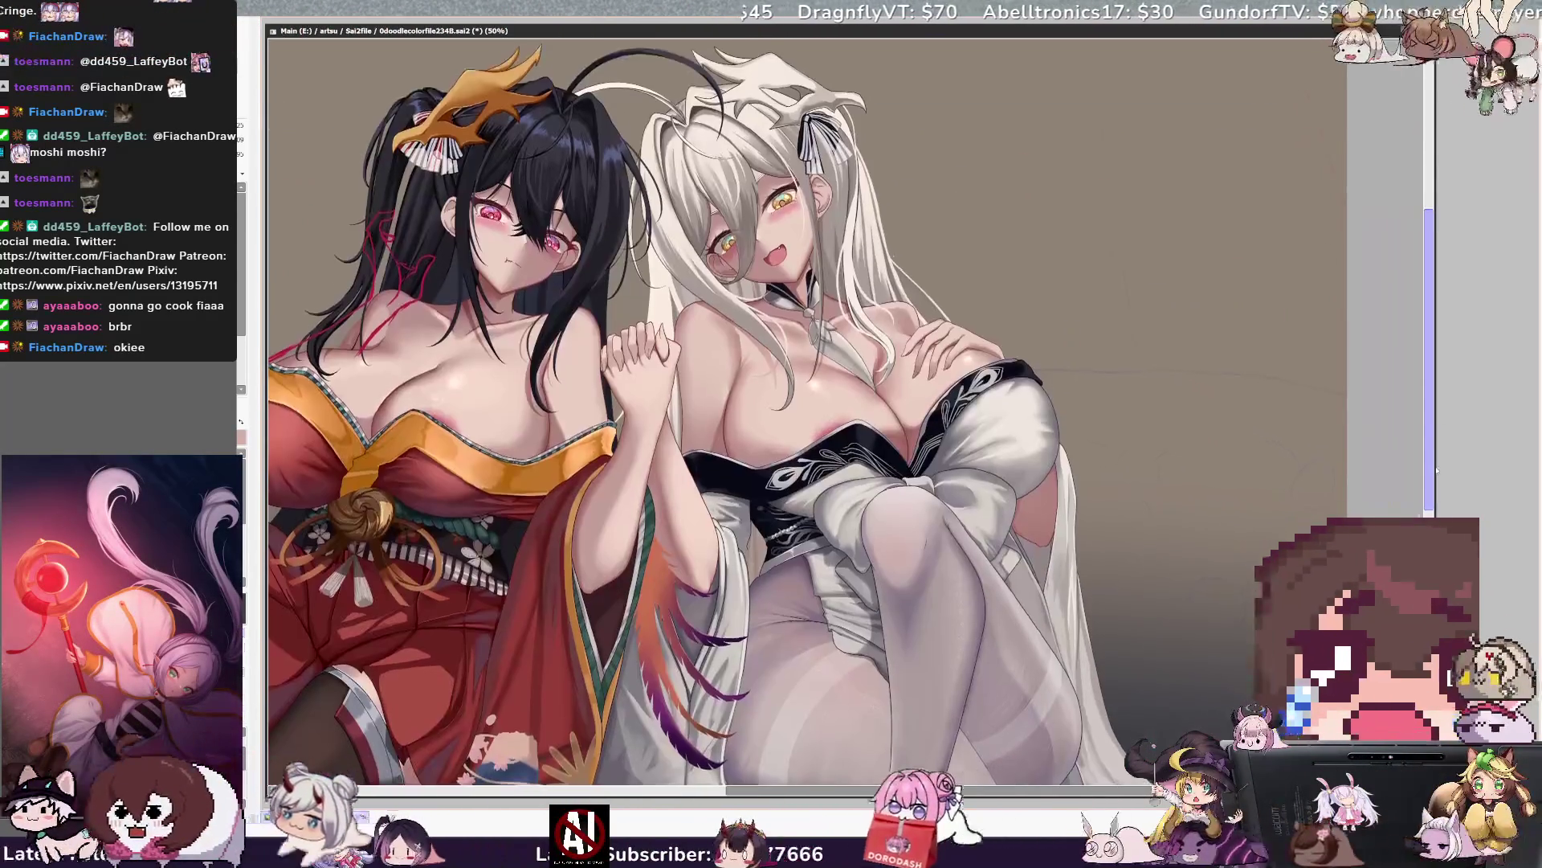
key("ctrl+z")
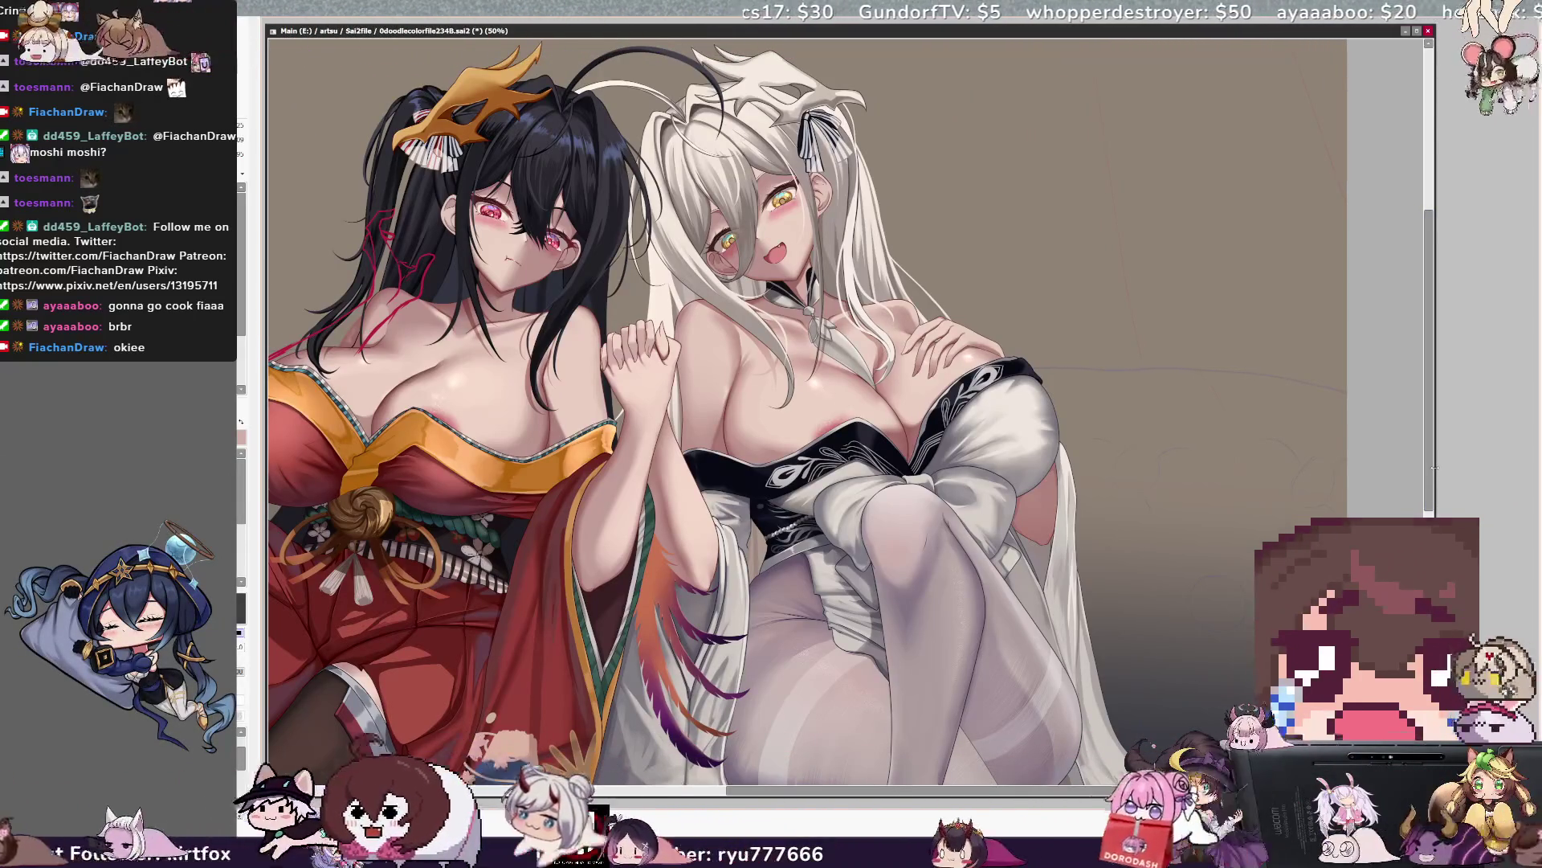
scroll(808, 410, "down", 1)
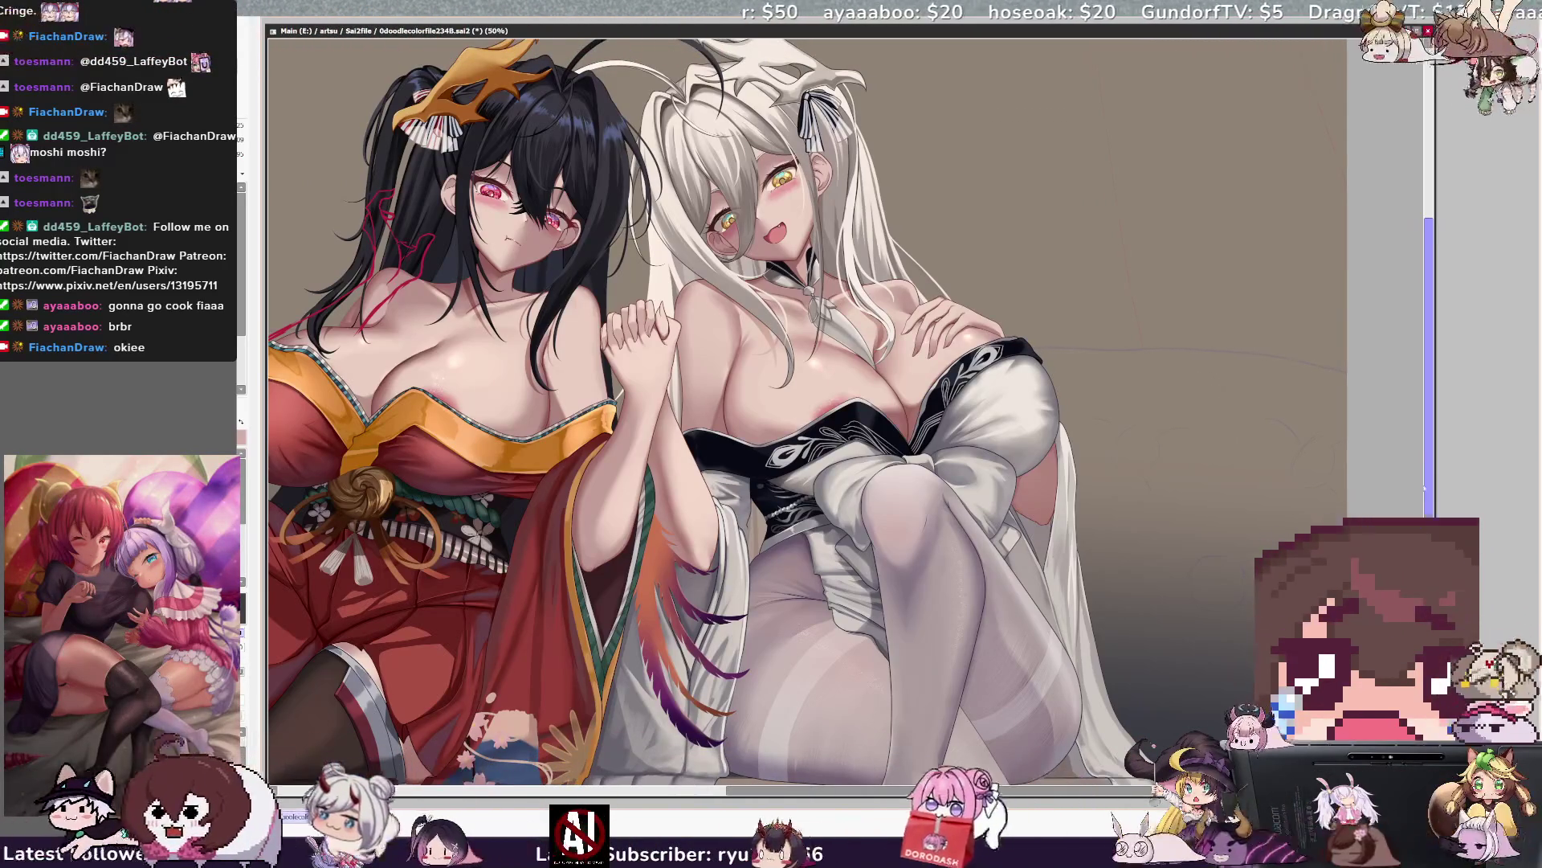
scroll(808, 410, "down", 2)
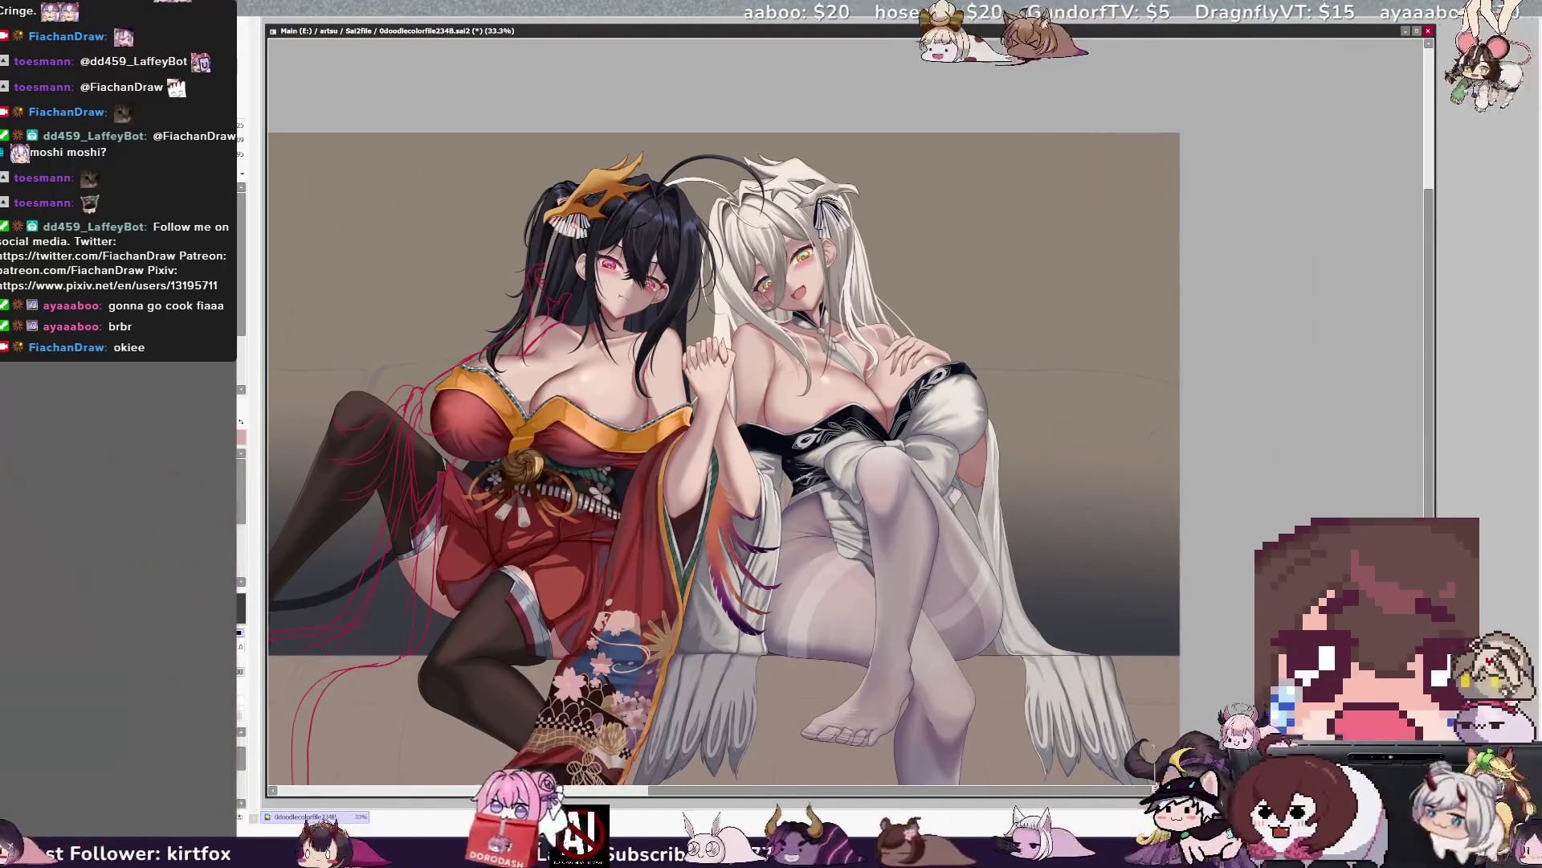
scroll(808, 411, "up", 1)
scroll(808, 410, "up", 1)
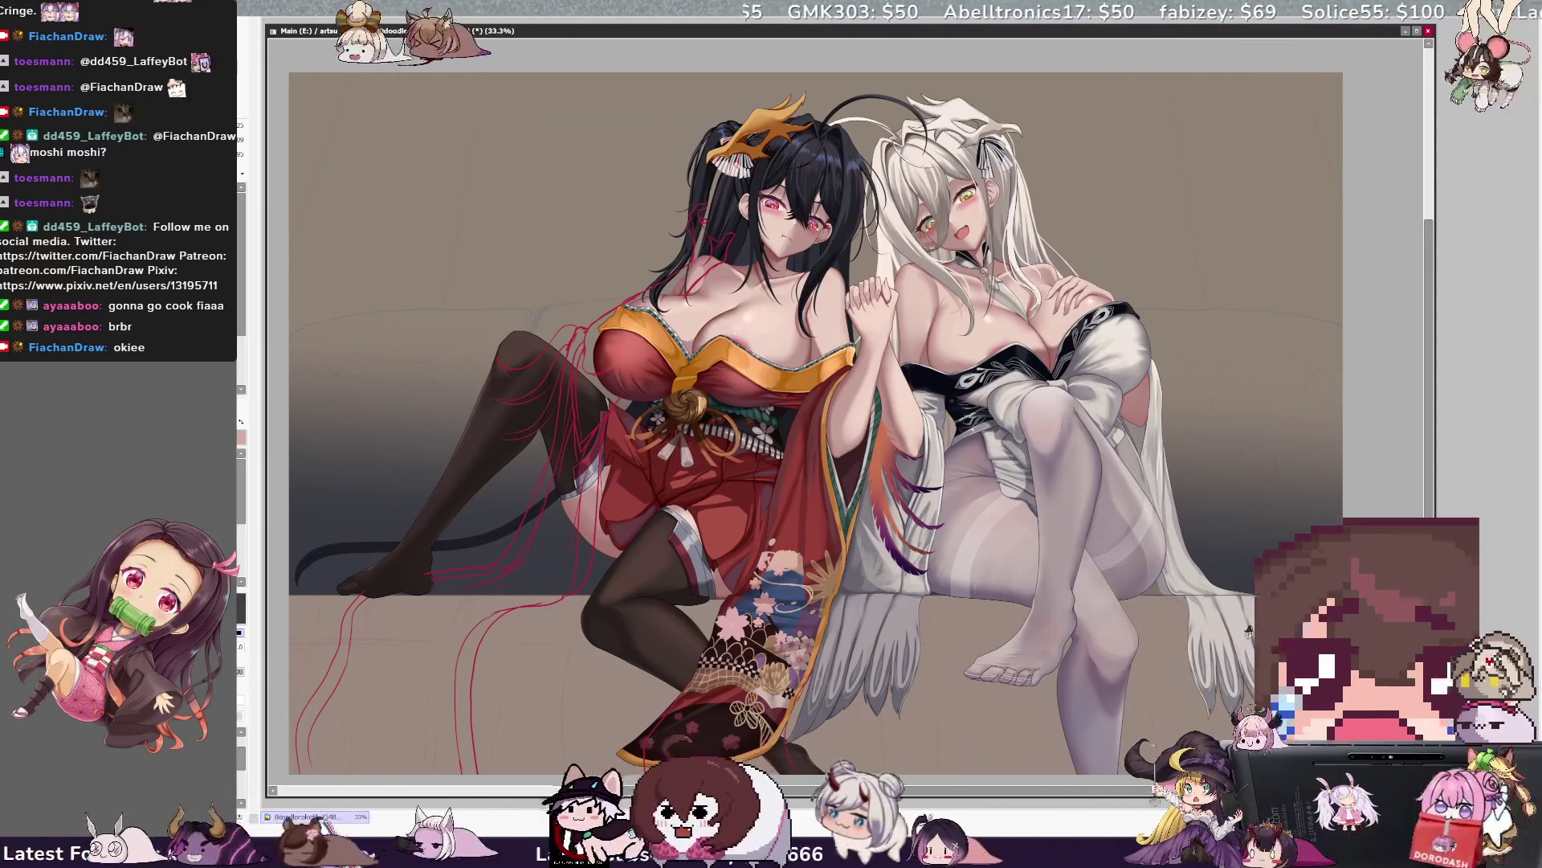
scroll(747, 422, "right", 3)
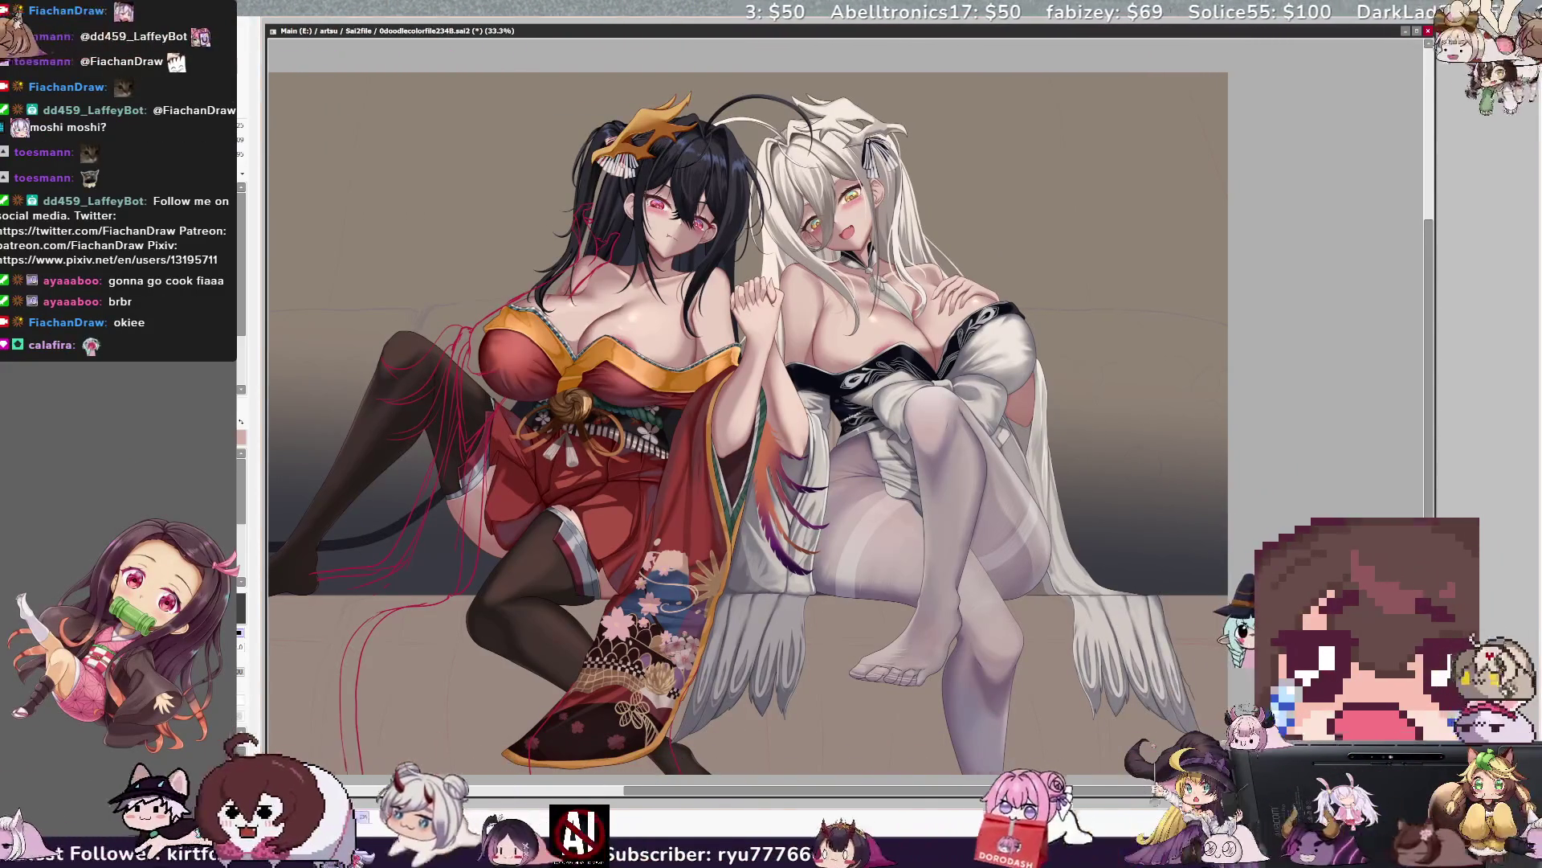
key("End")
key("Page_Up")
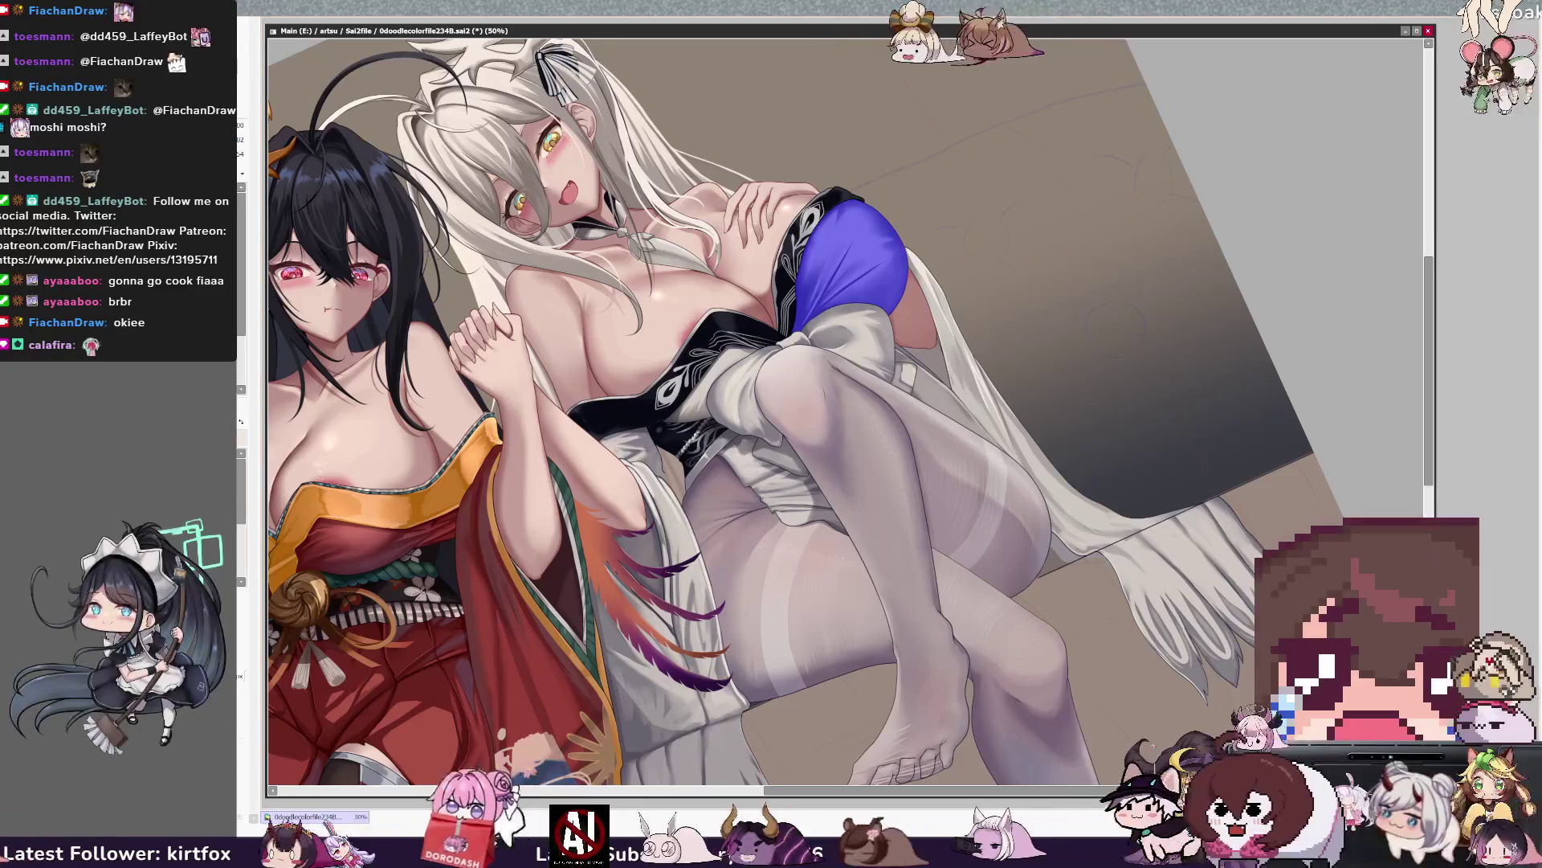
Clear the blue marking over the sleeve puff and resize the brush for its soft grey shading.
key("ctrl+d")
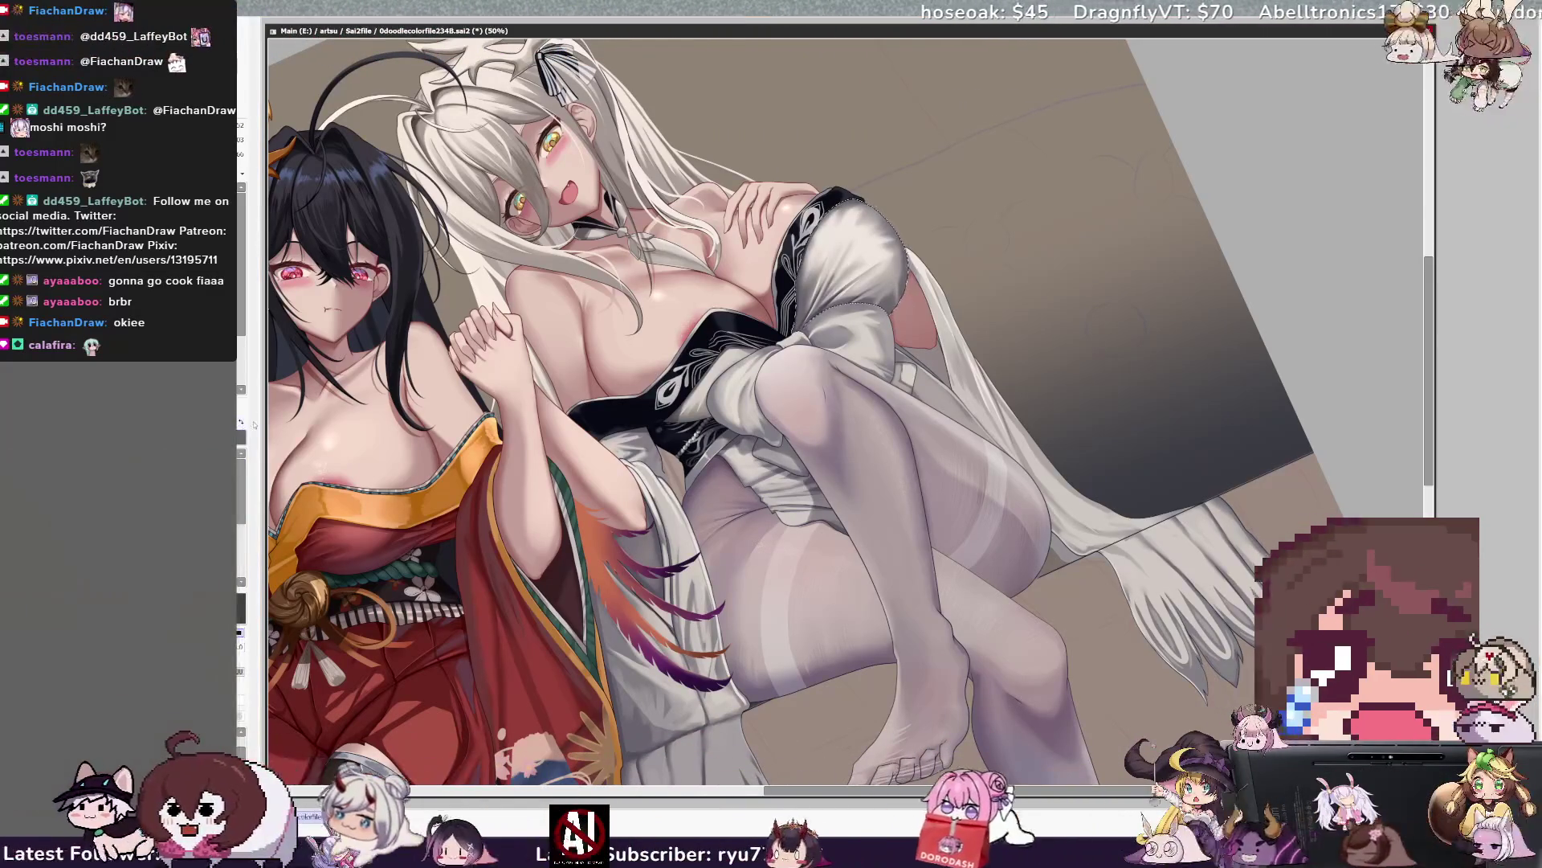
key("bracketleft")
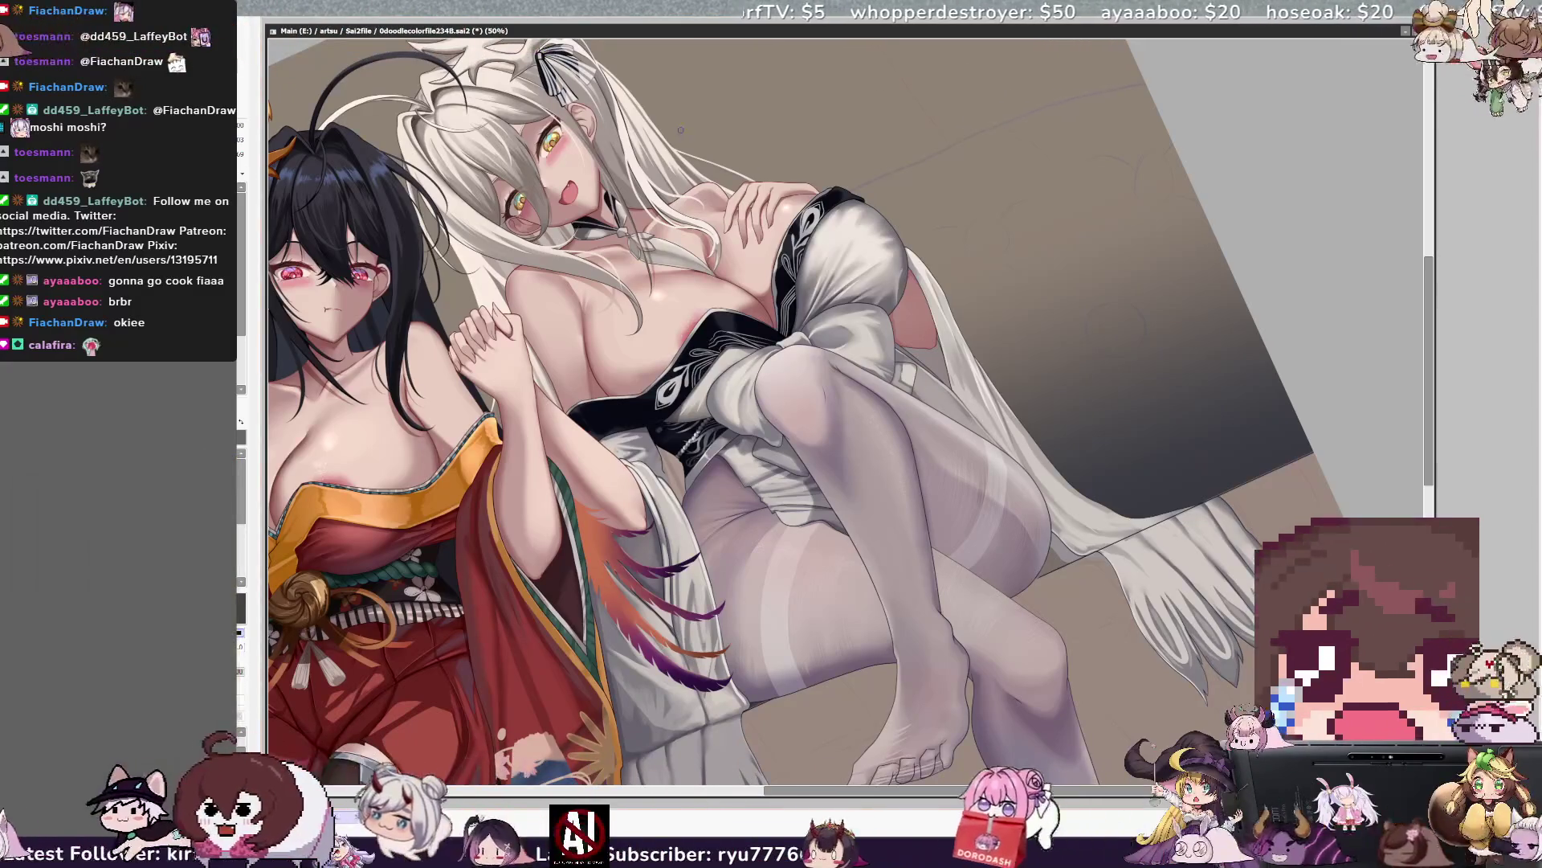
scroll(844, 410, "down", 4)
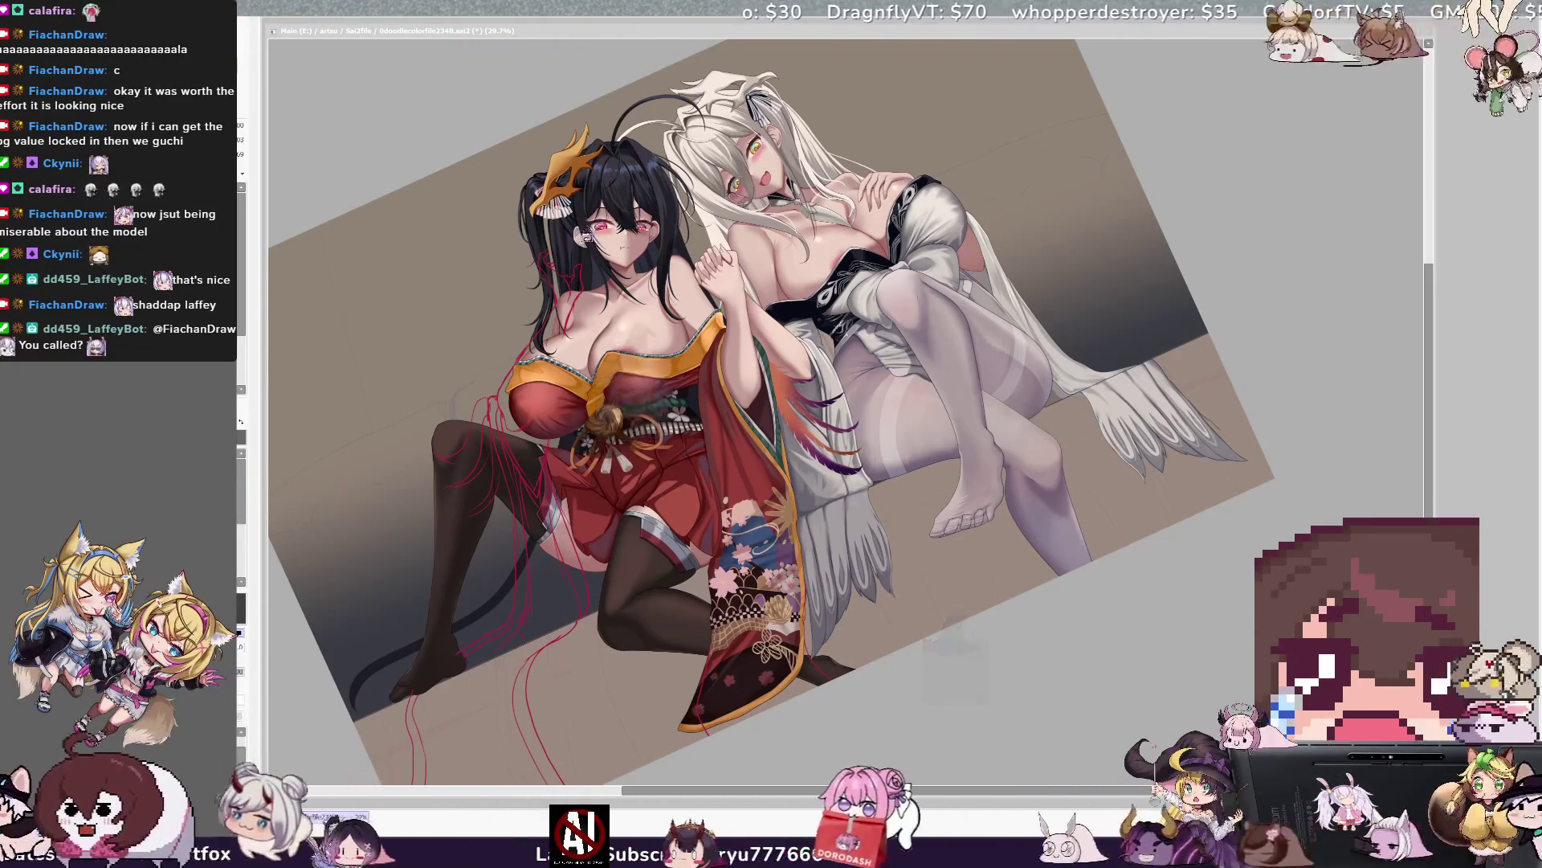
Straighten and zoom the canvas so both seated girls fill the window unrotated.
left_click(989, 749)
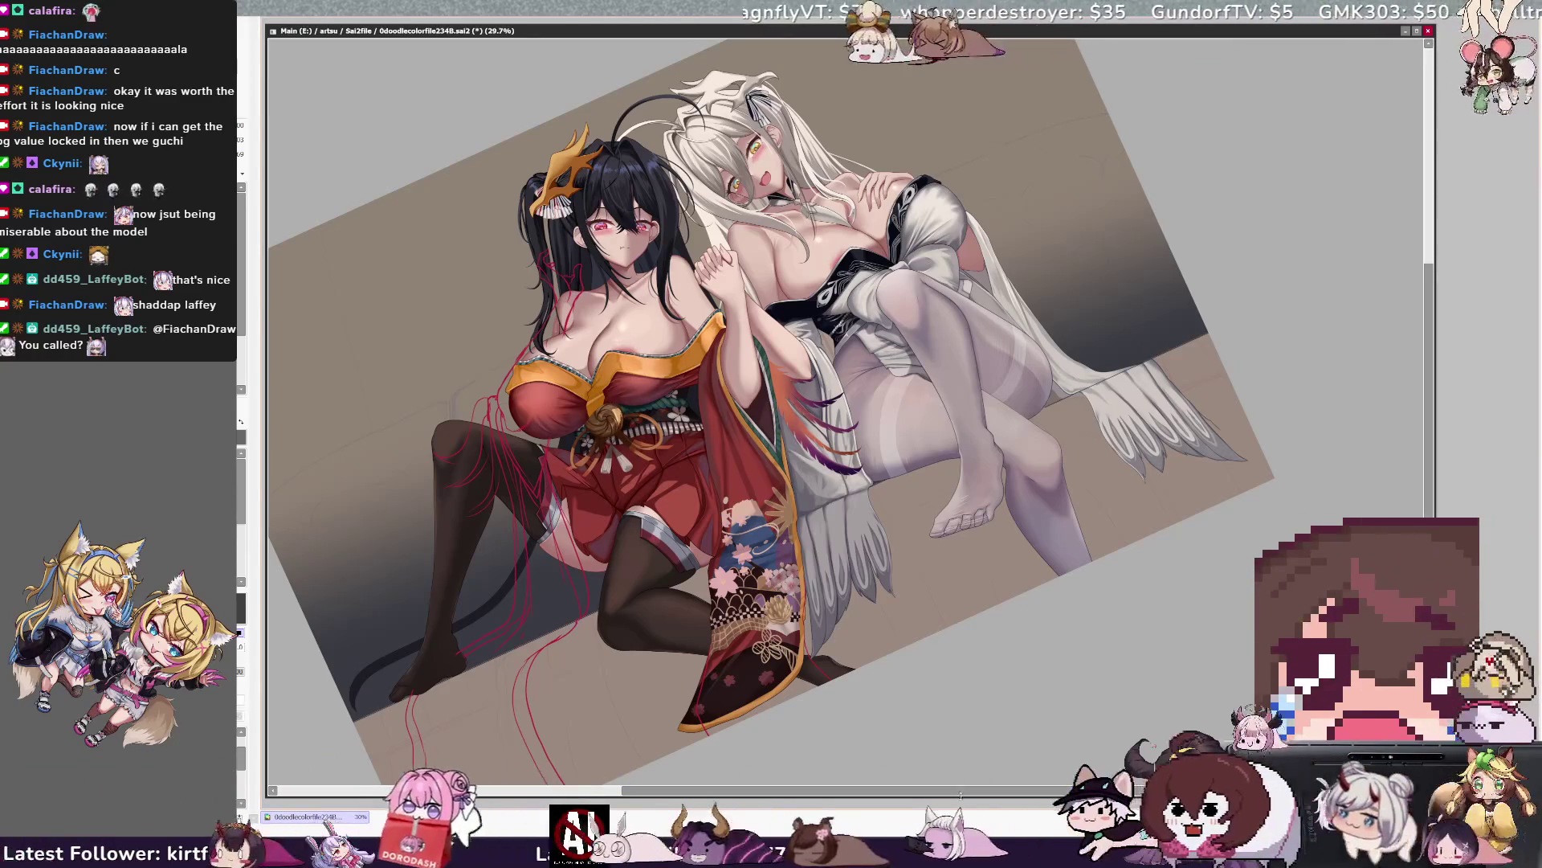
left_click_drag(989, 749, 1074, 749)
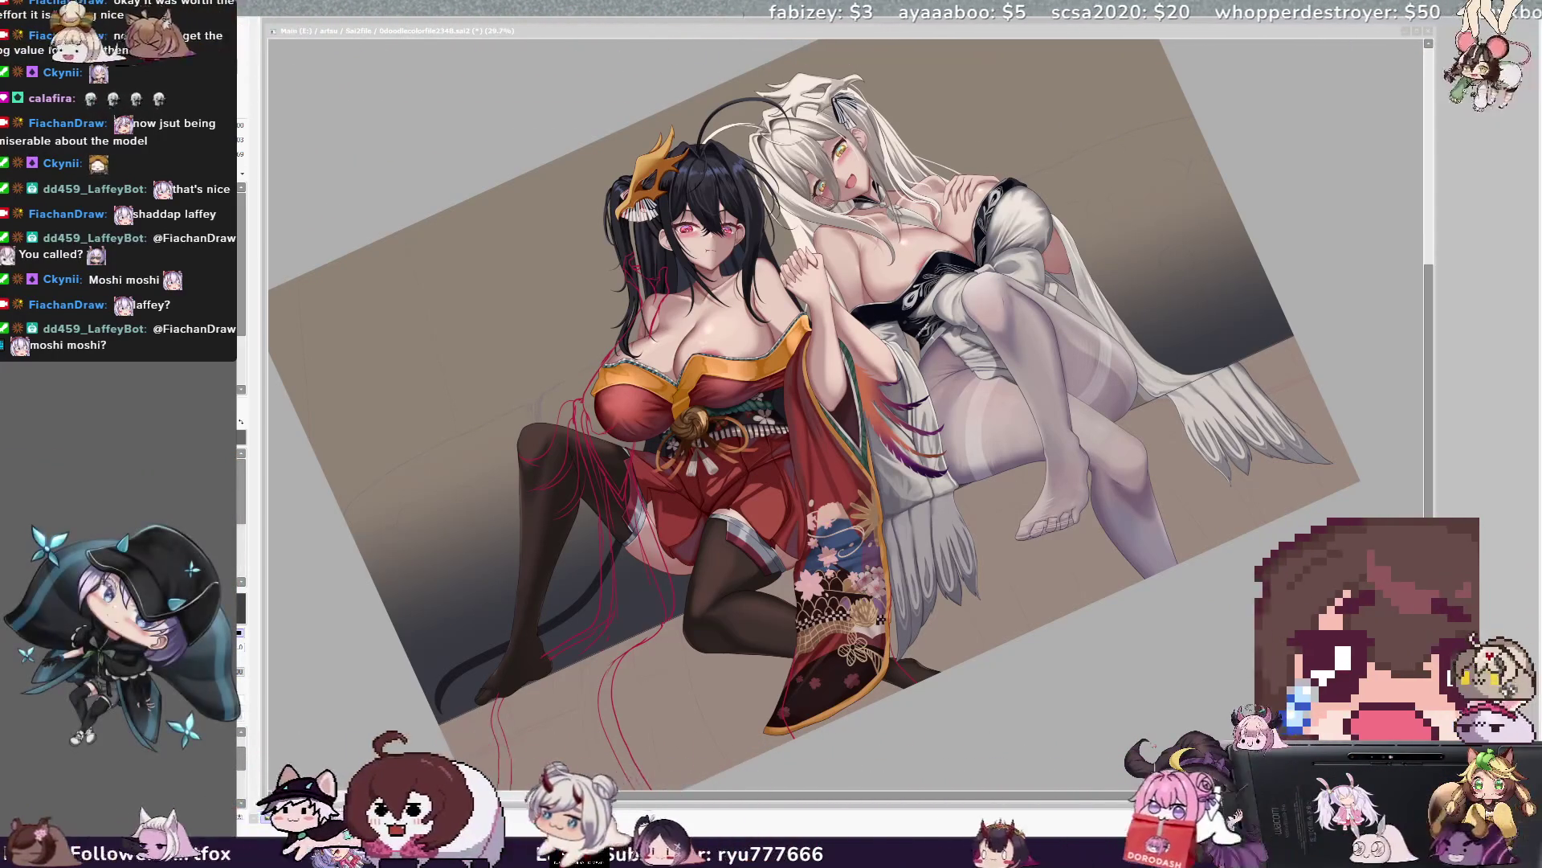
key("minus")
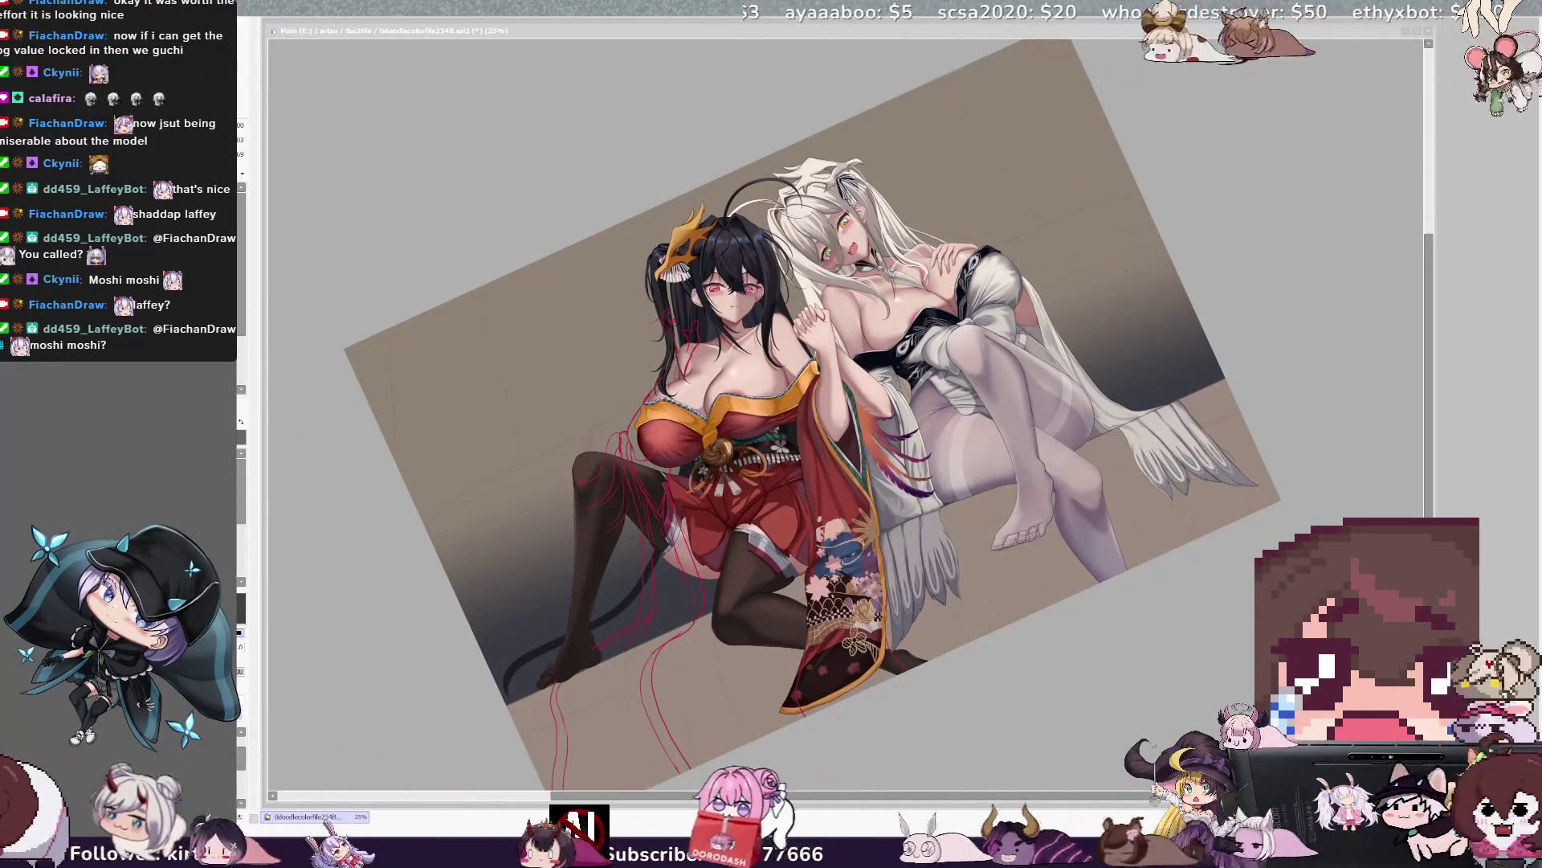
key("Home")
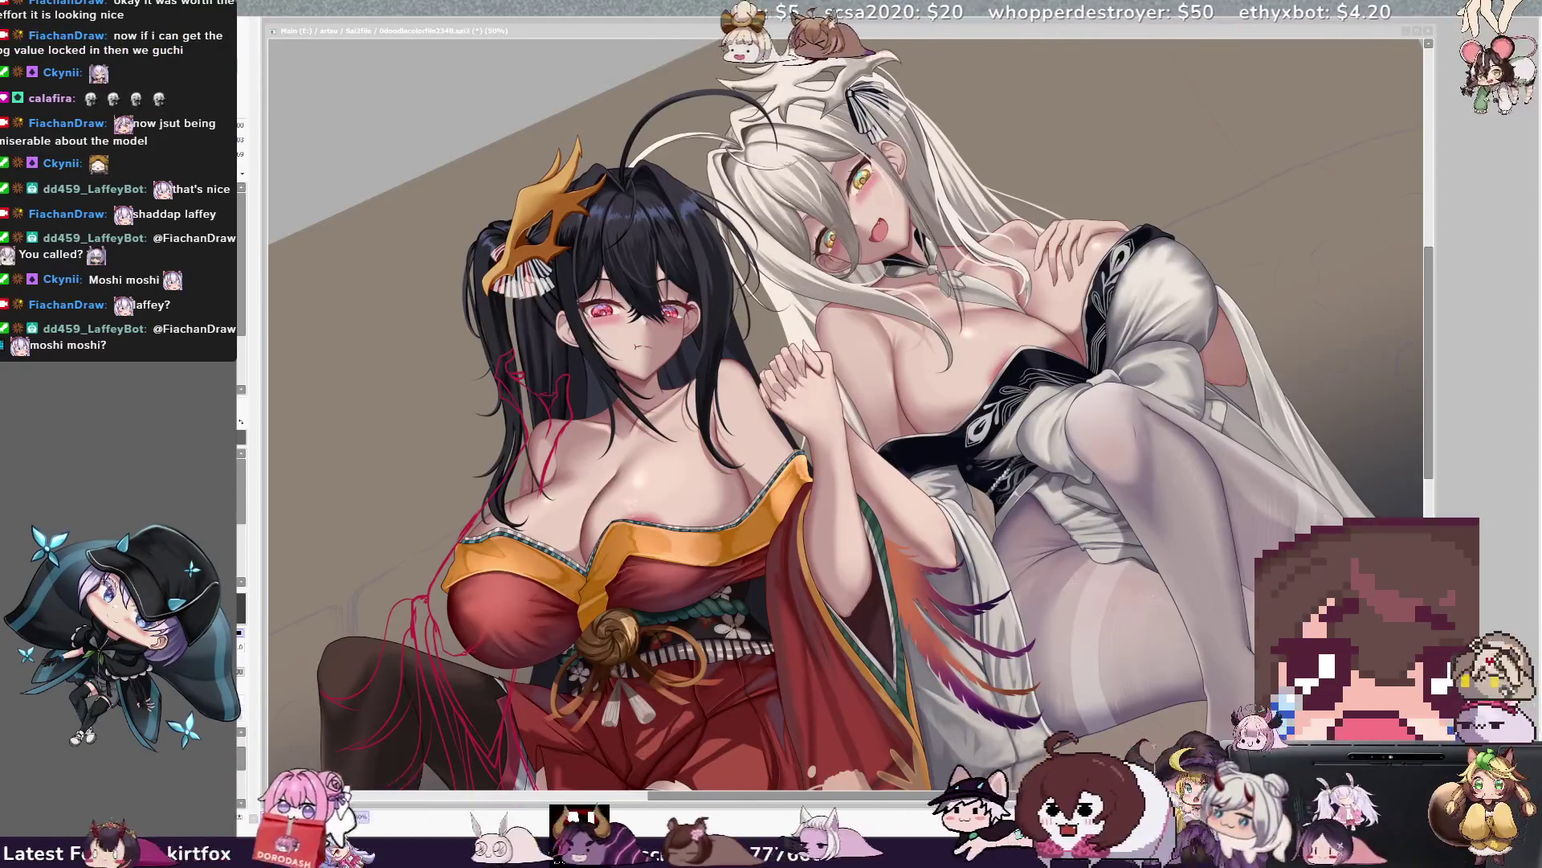
key("minus")
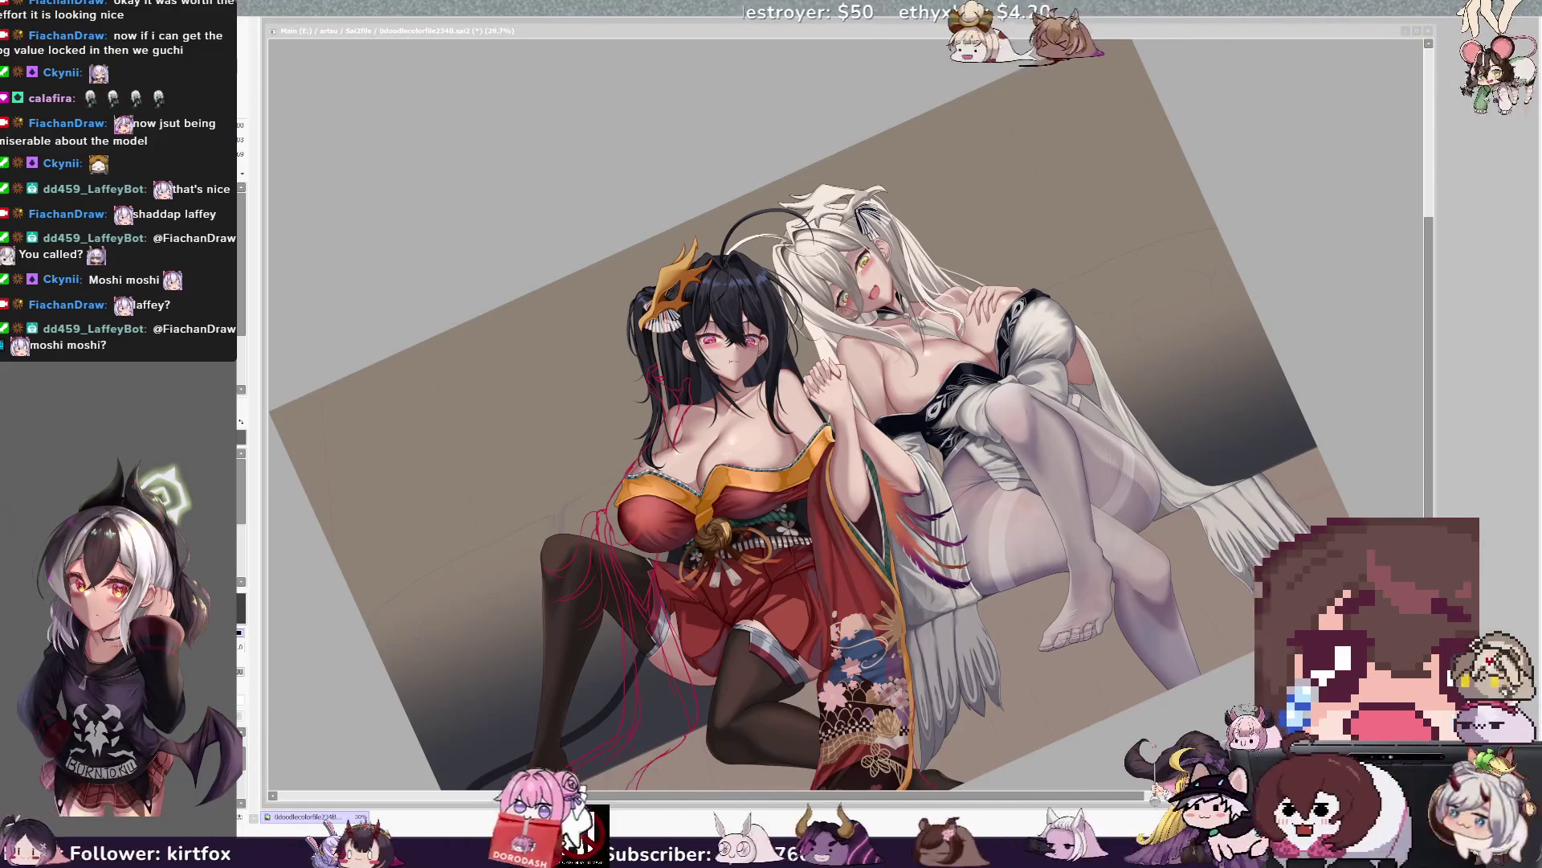
key("minus")
key("minus")
key("plus")
key("plus")
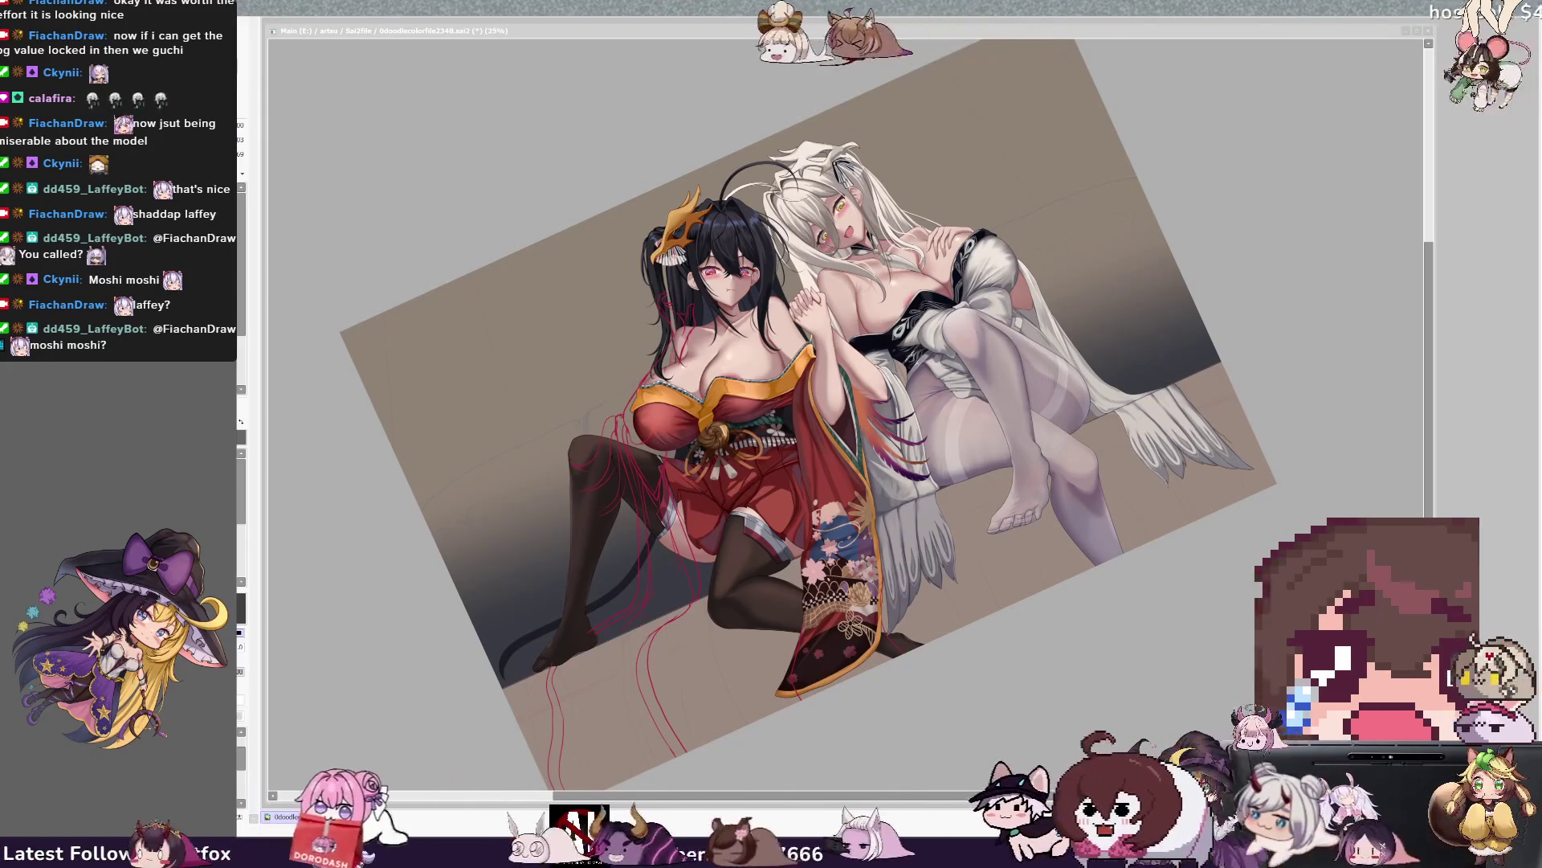
key("minus")
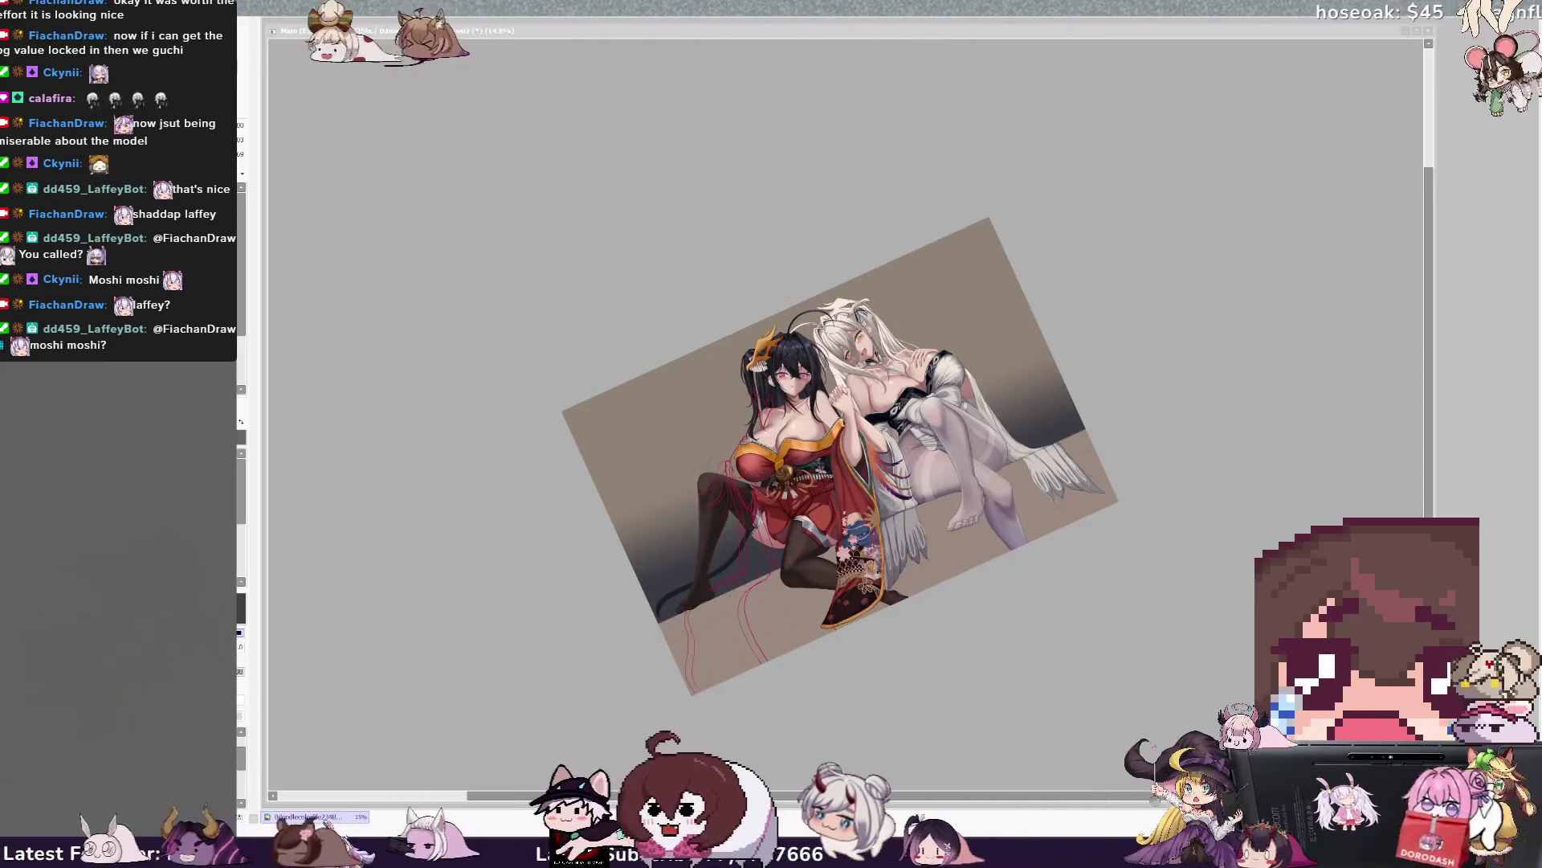
key("plus")
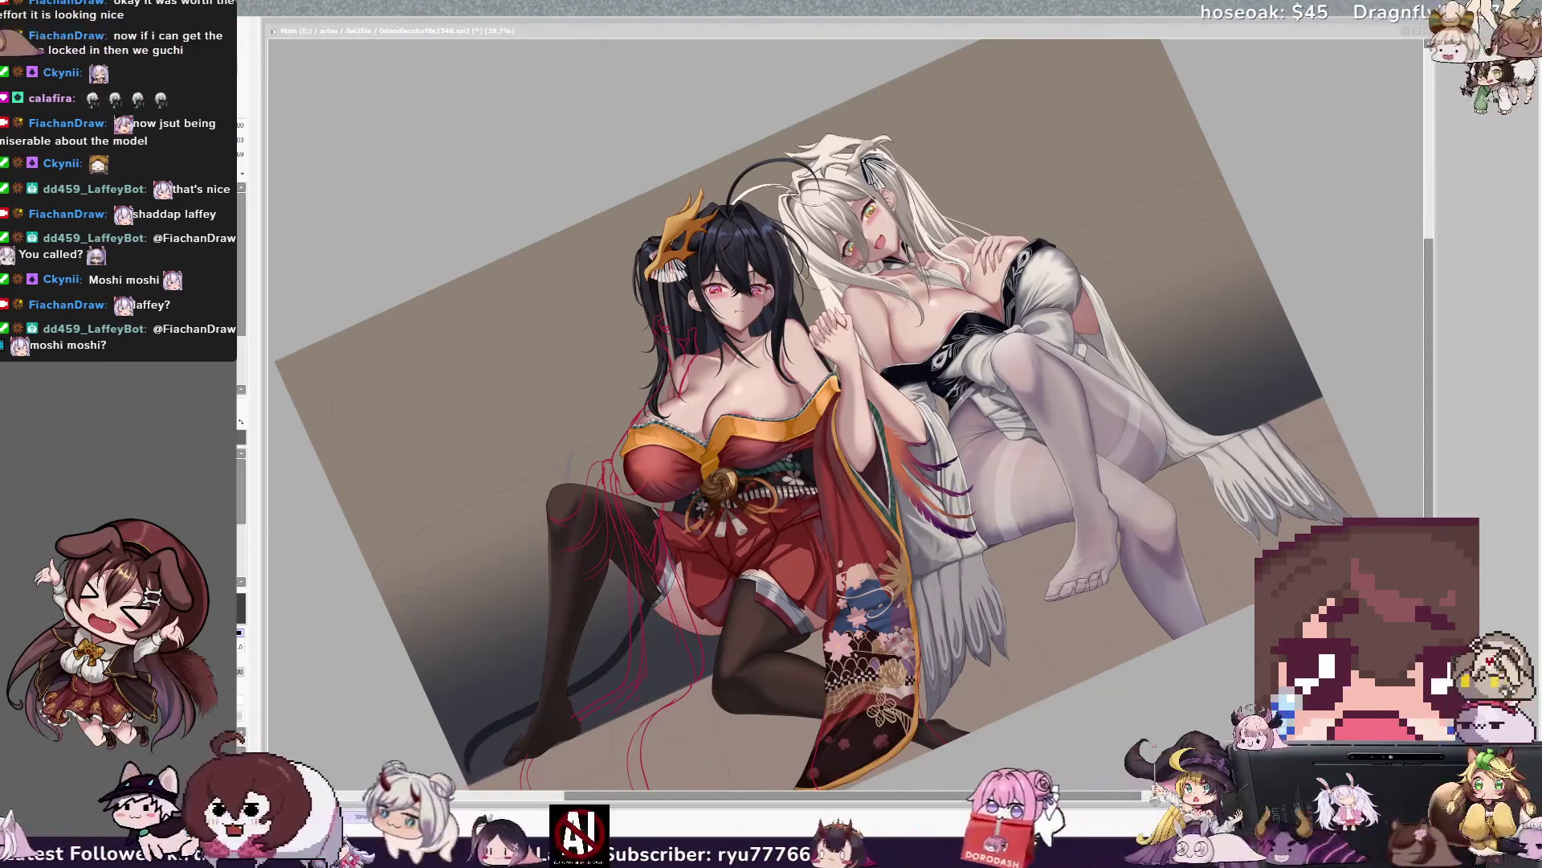
key("Home")
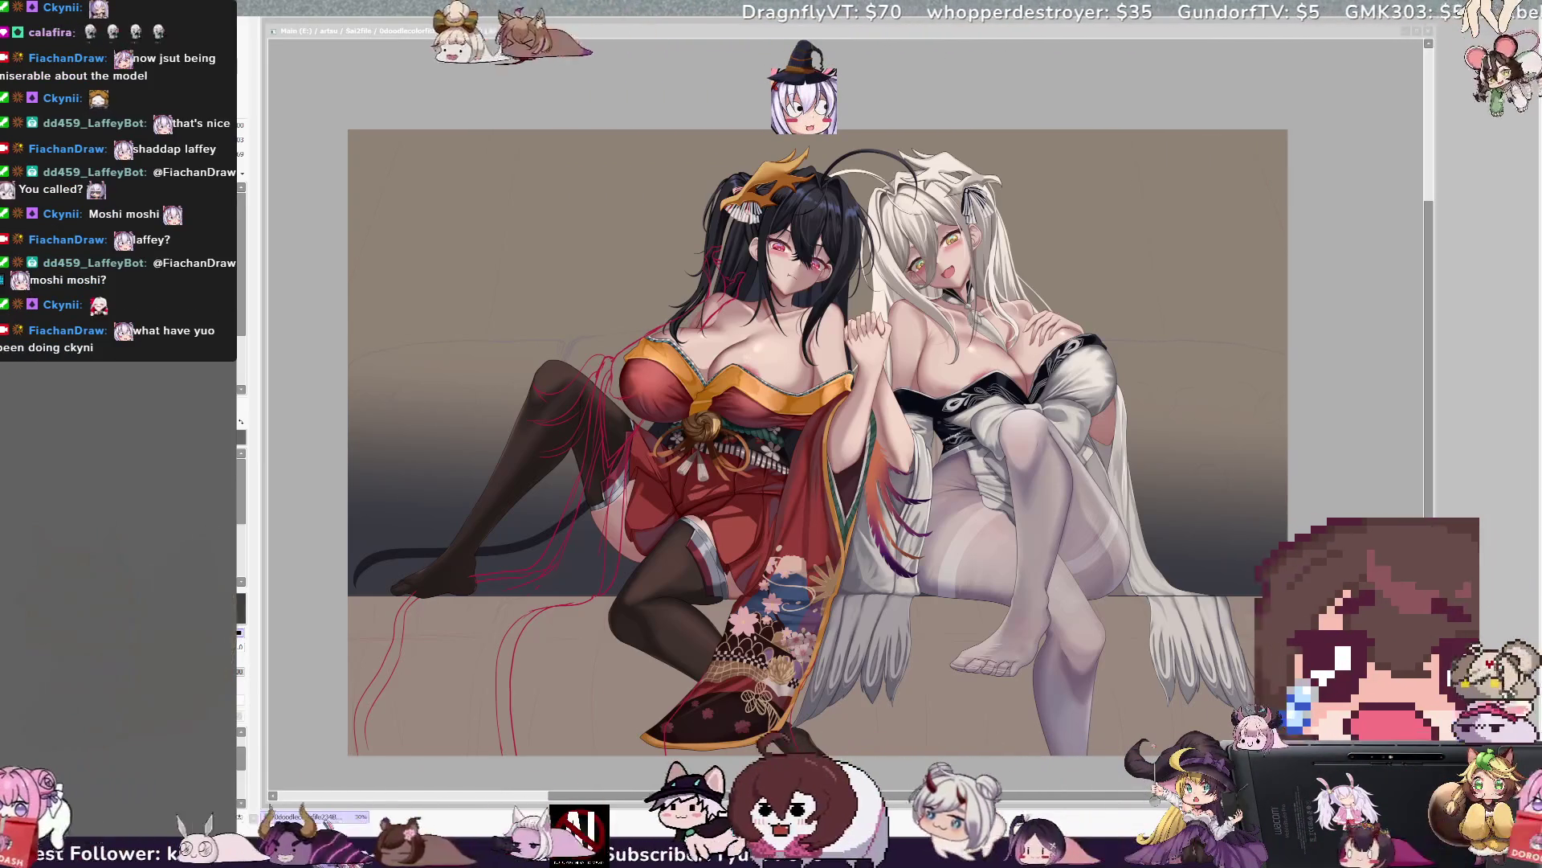
scroll(851, 410, "up", 1)
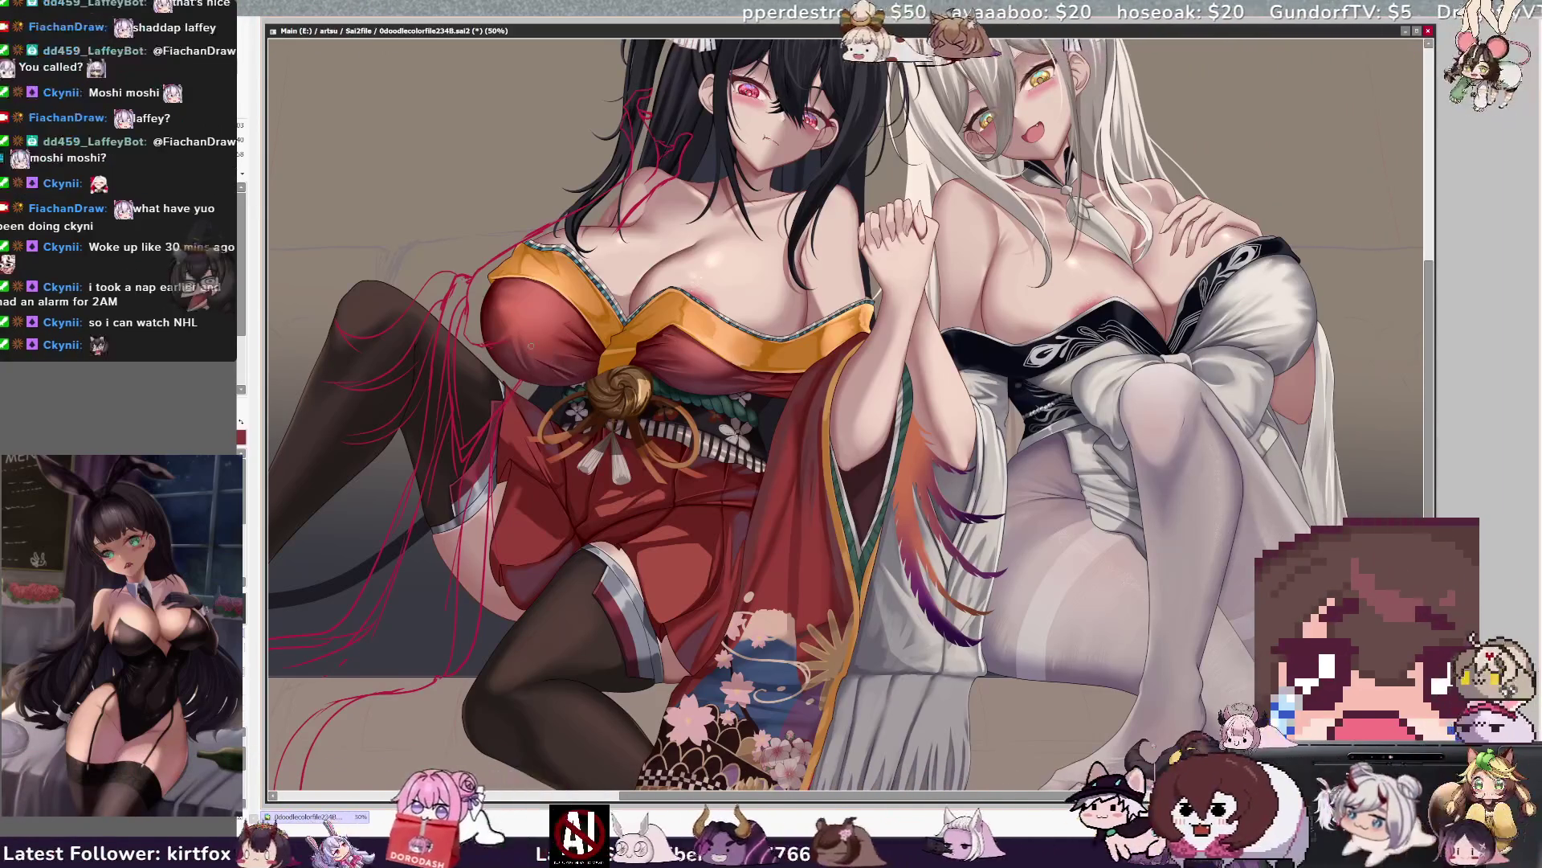
Resize the brush and sketch a red guide line across the lower-left floor beside the girl's legs.
key("bracketright")
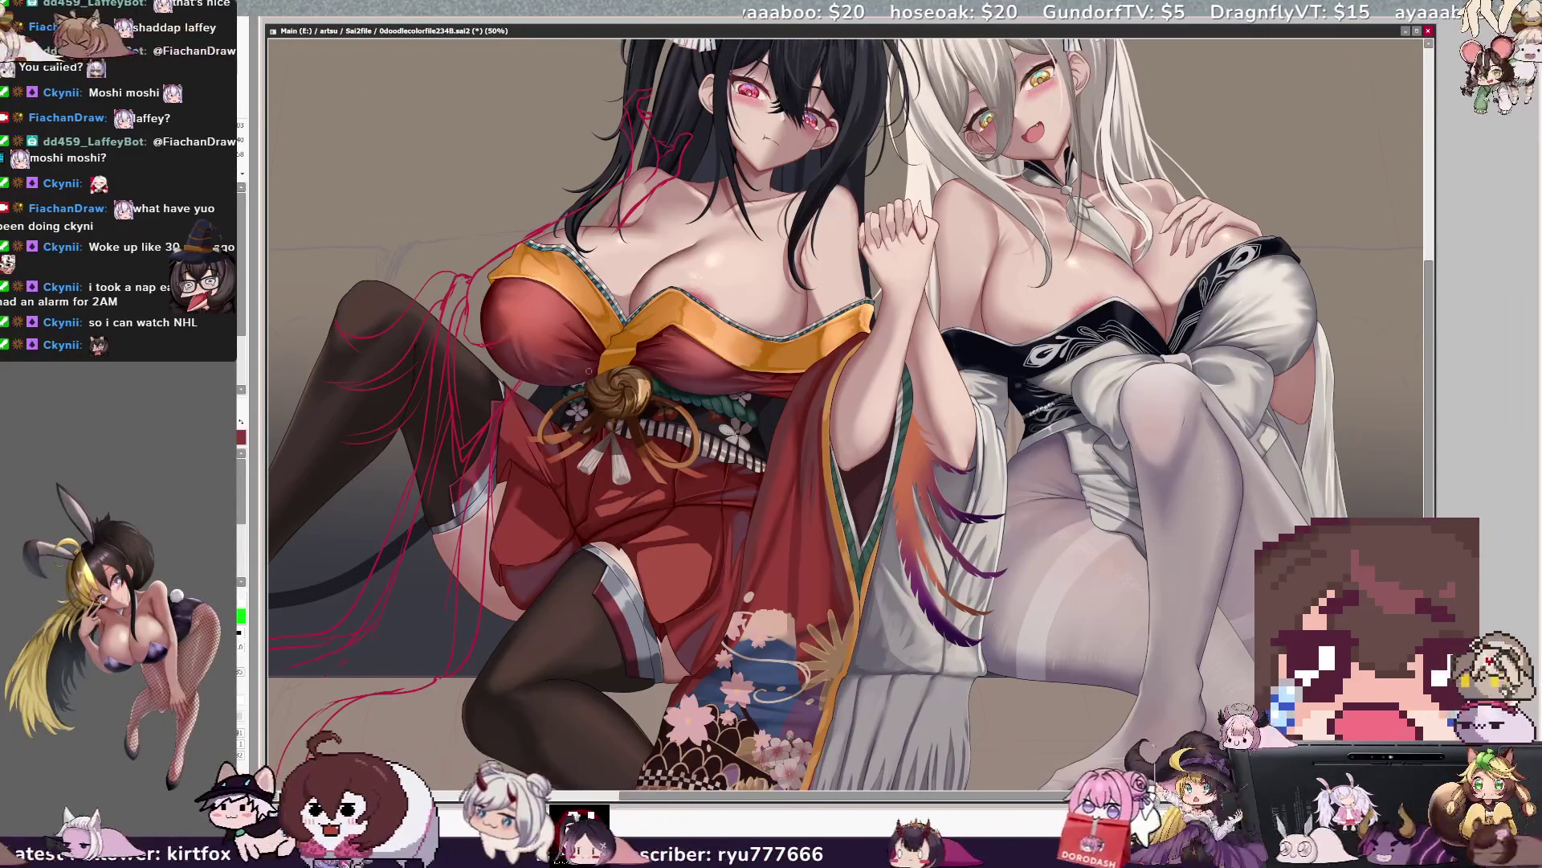
key("bracketright")
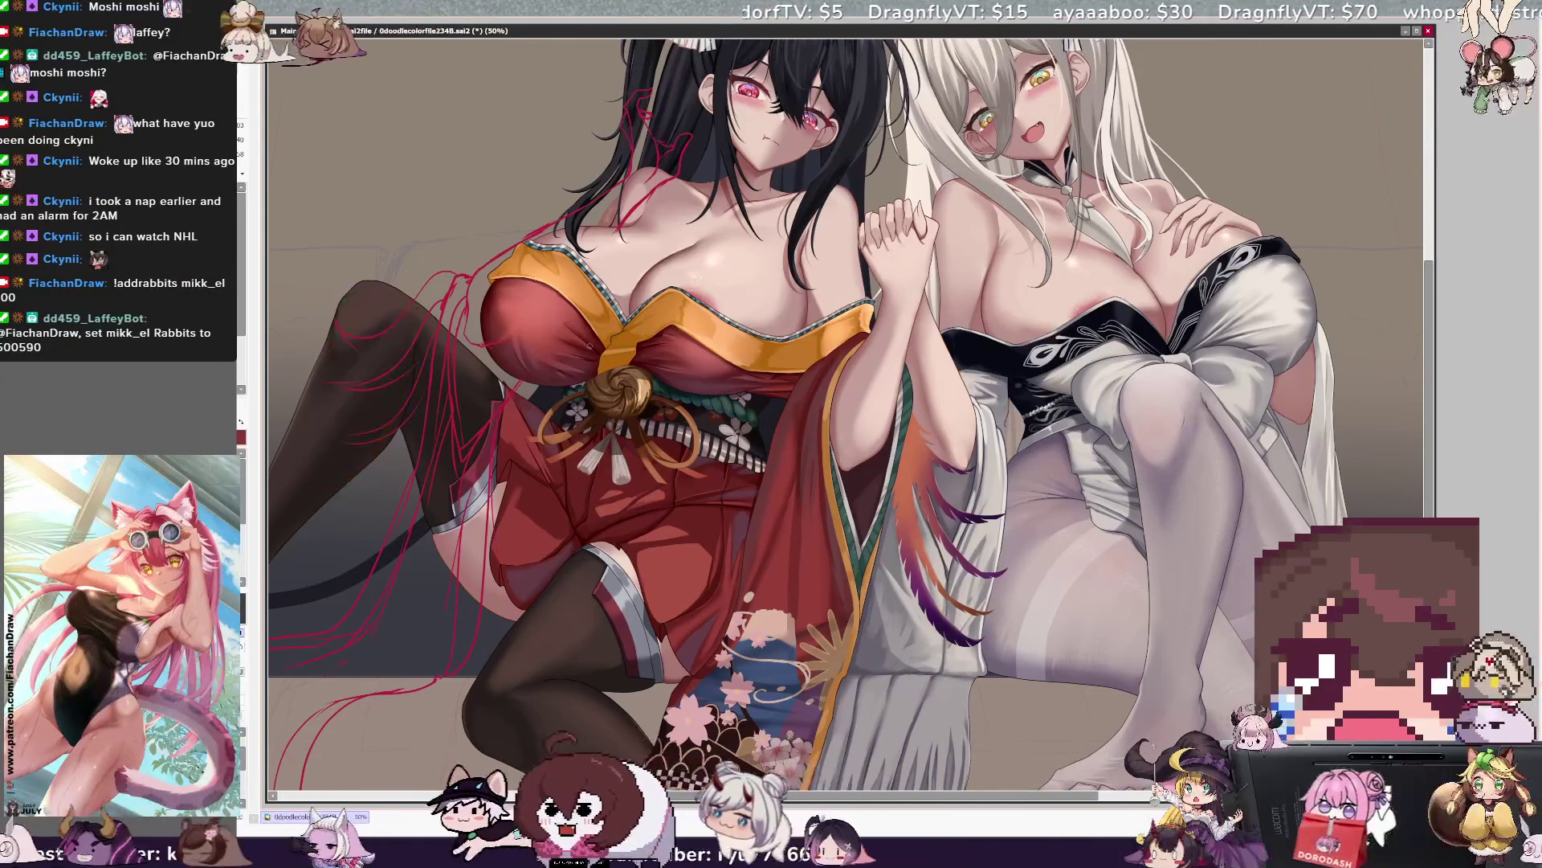
left_click_drag(304, 721, 457, 670)
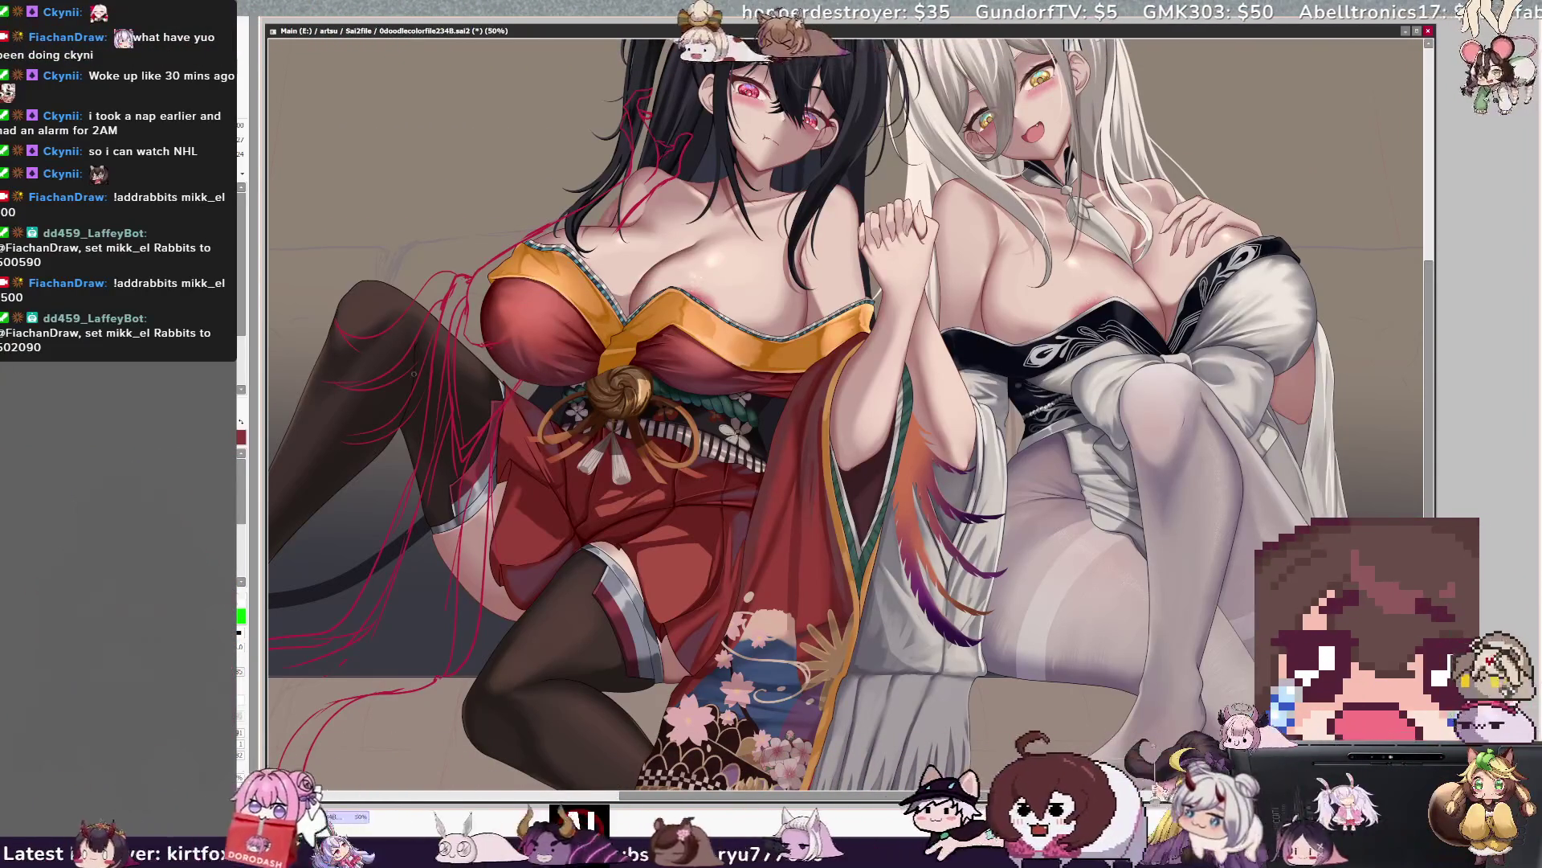
key("bracketright")
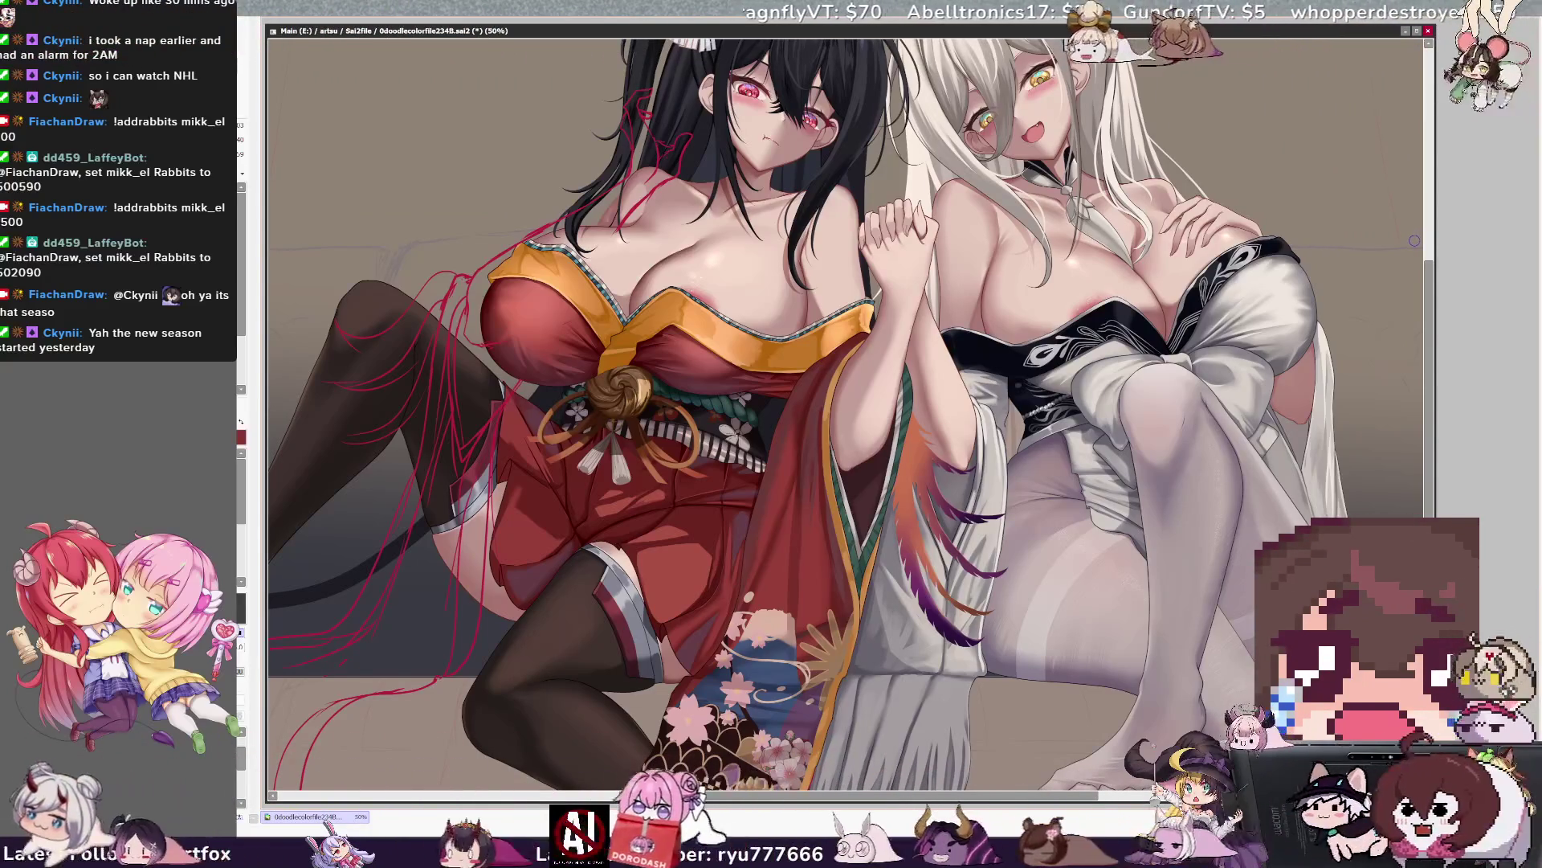
scroll(851, 418, "up", 5)
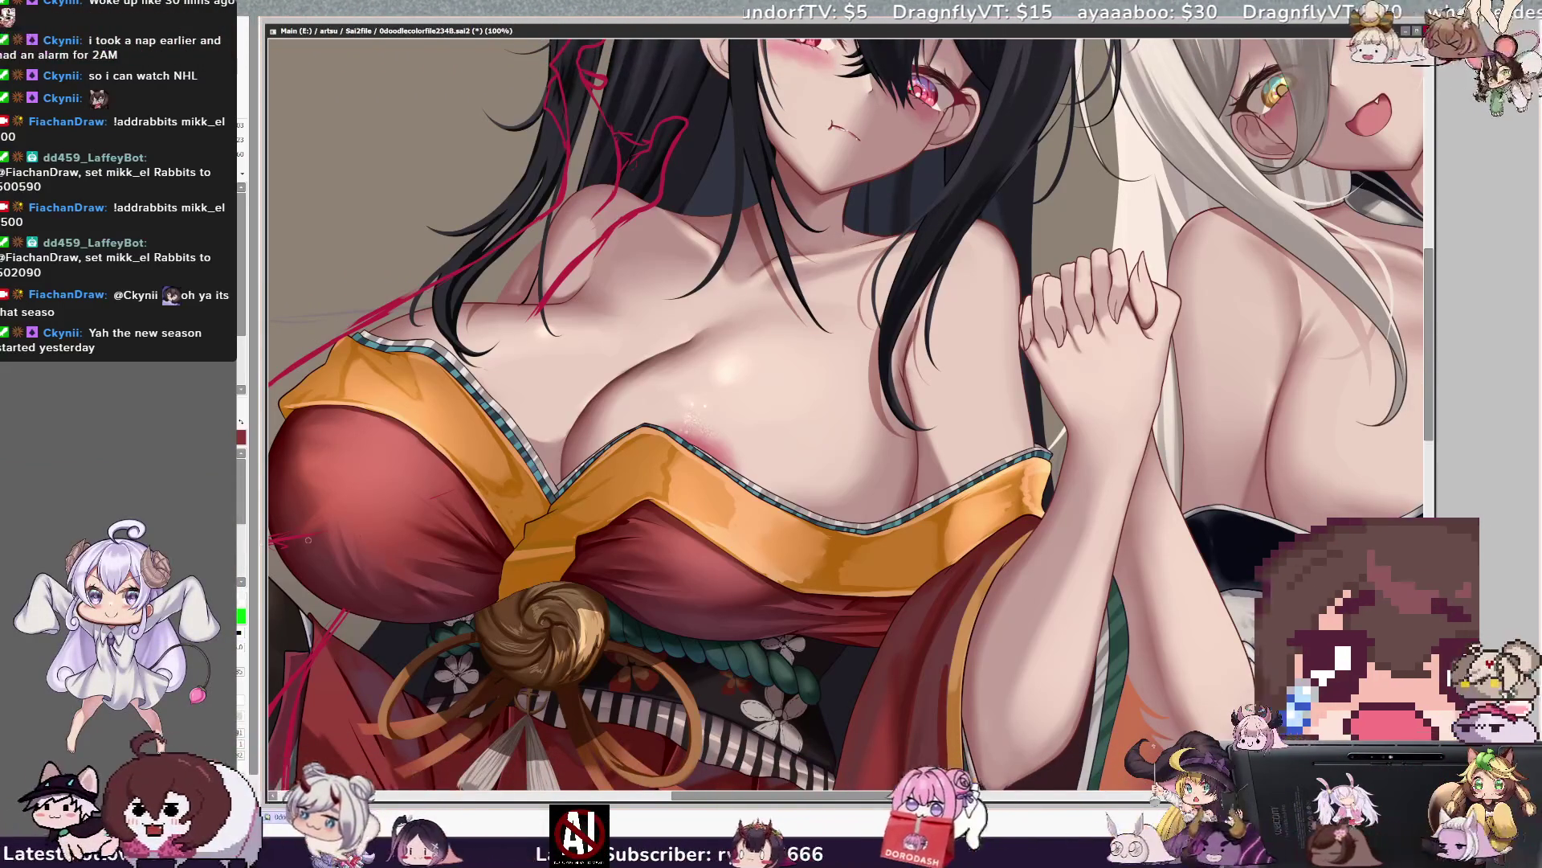
Rotate the canvas counter-clockwise over the black-haired girl's neckline and shrink the brush.
key("Delete")
key("Delete")
key("Delete")
key("Delete")
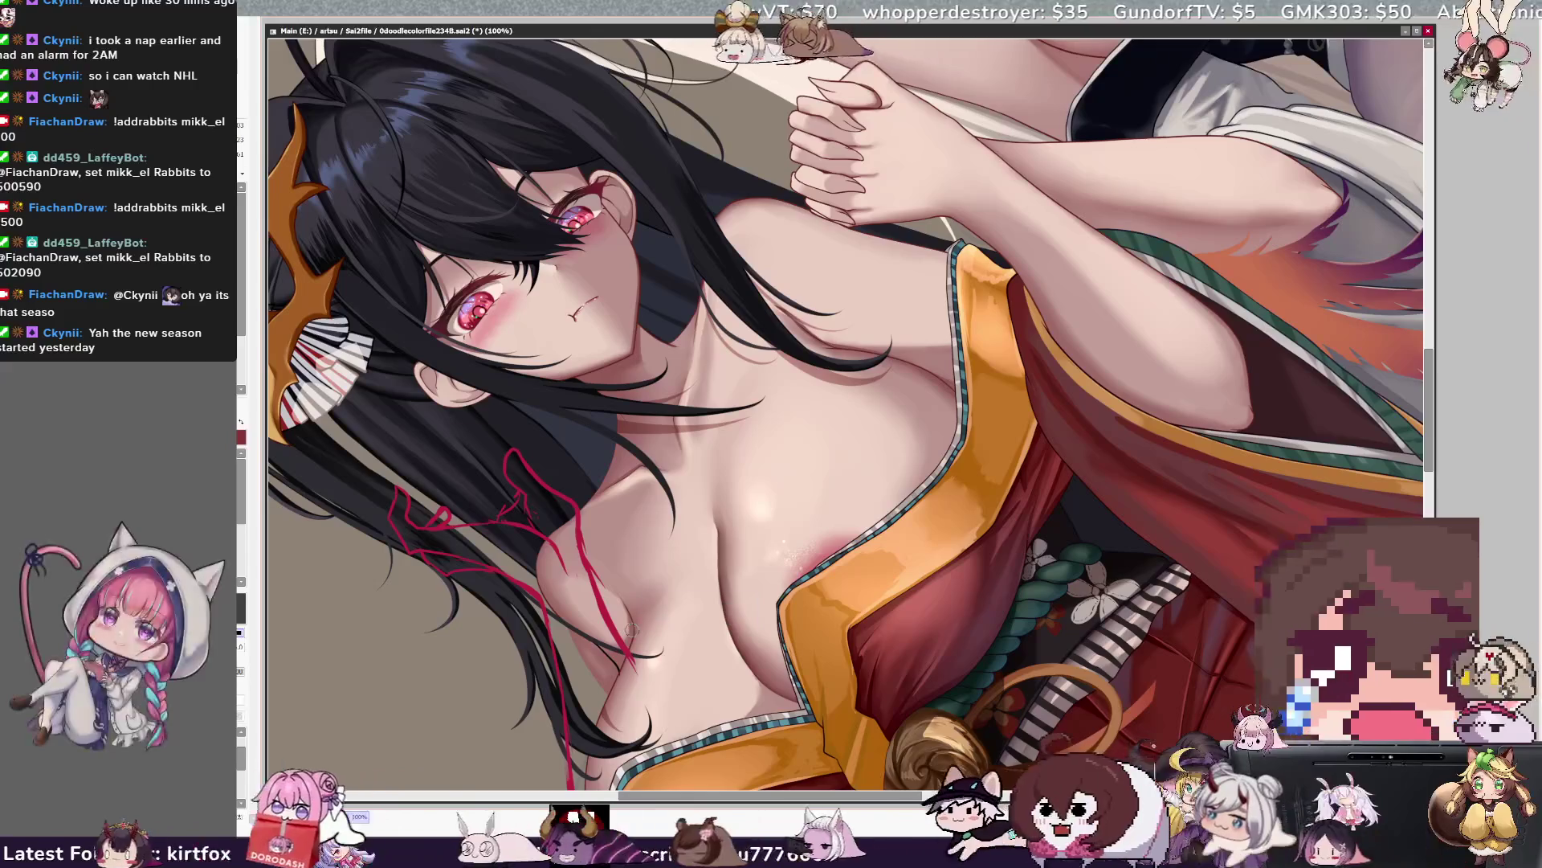
key("bracketleft")
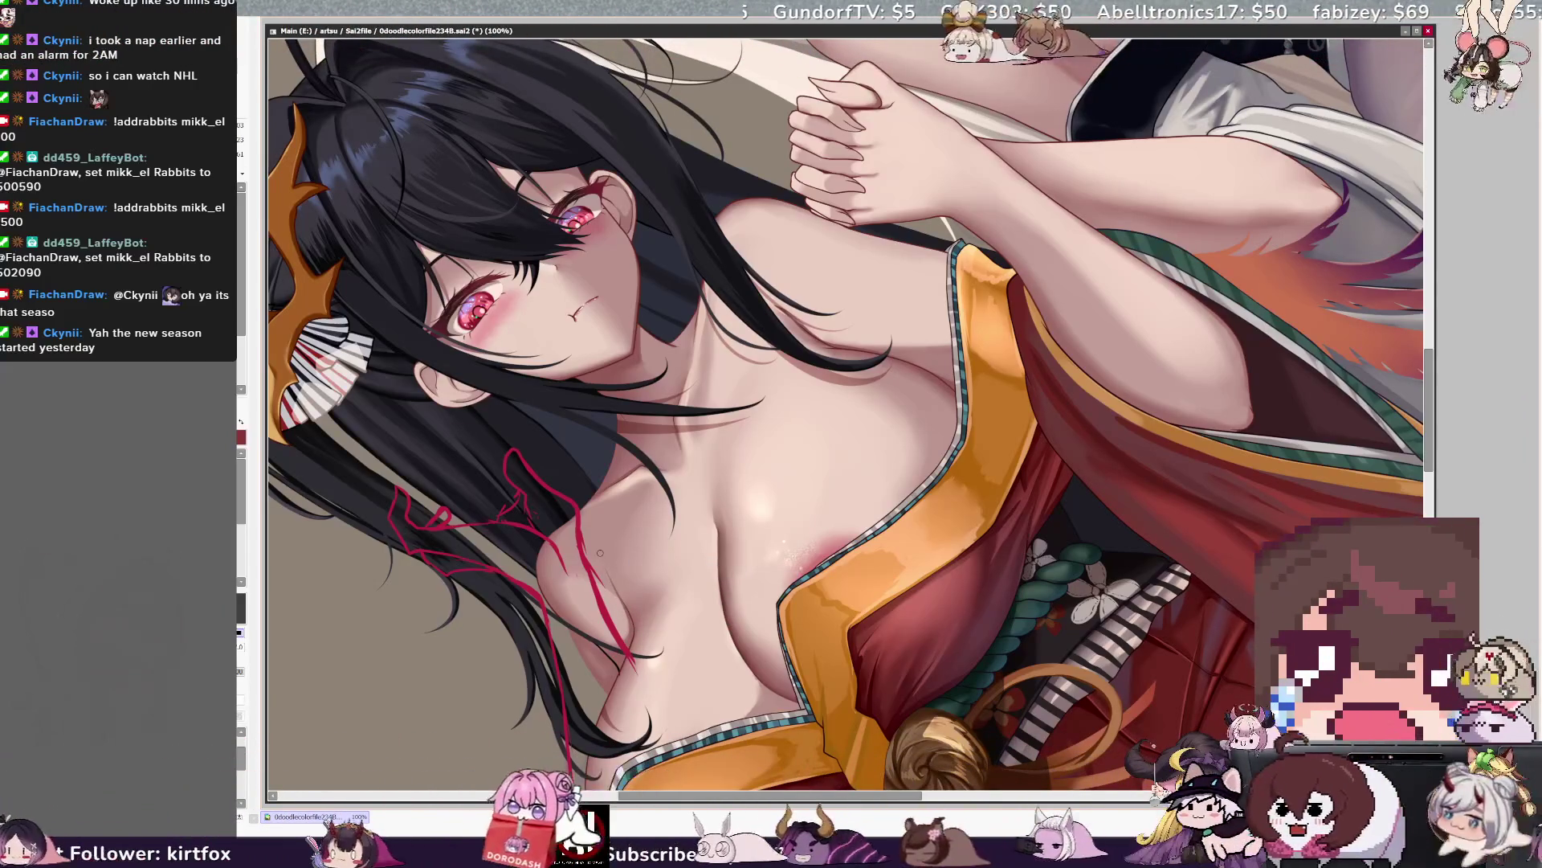
key("bracketleft")
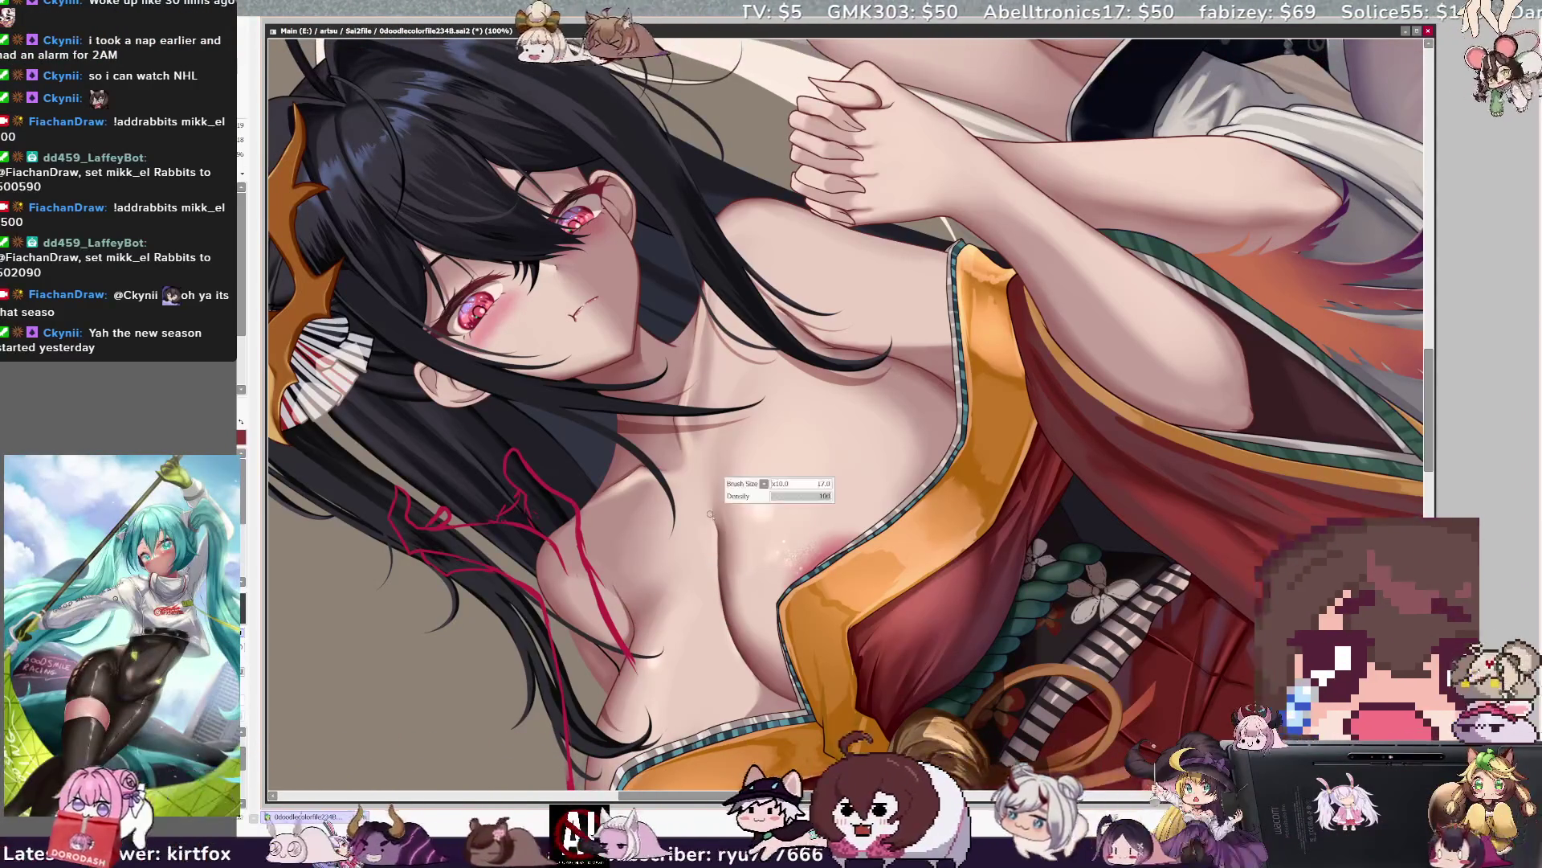
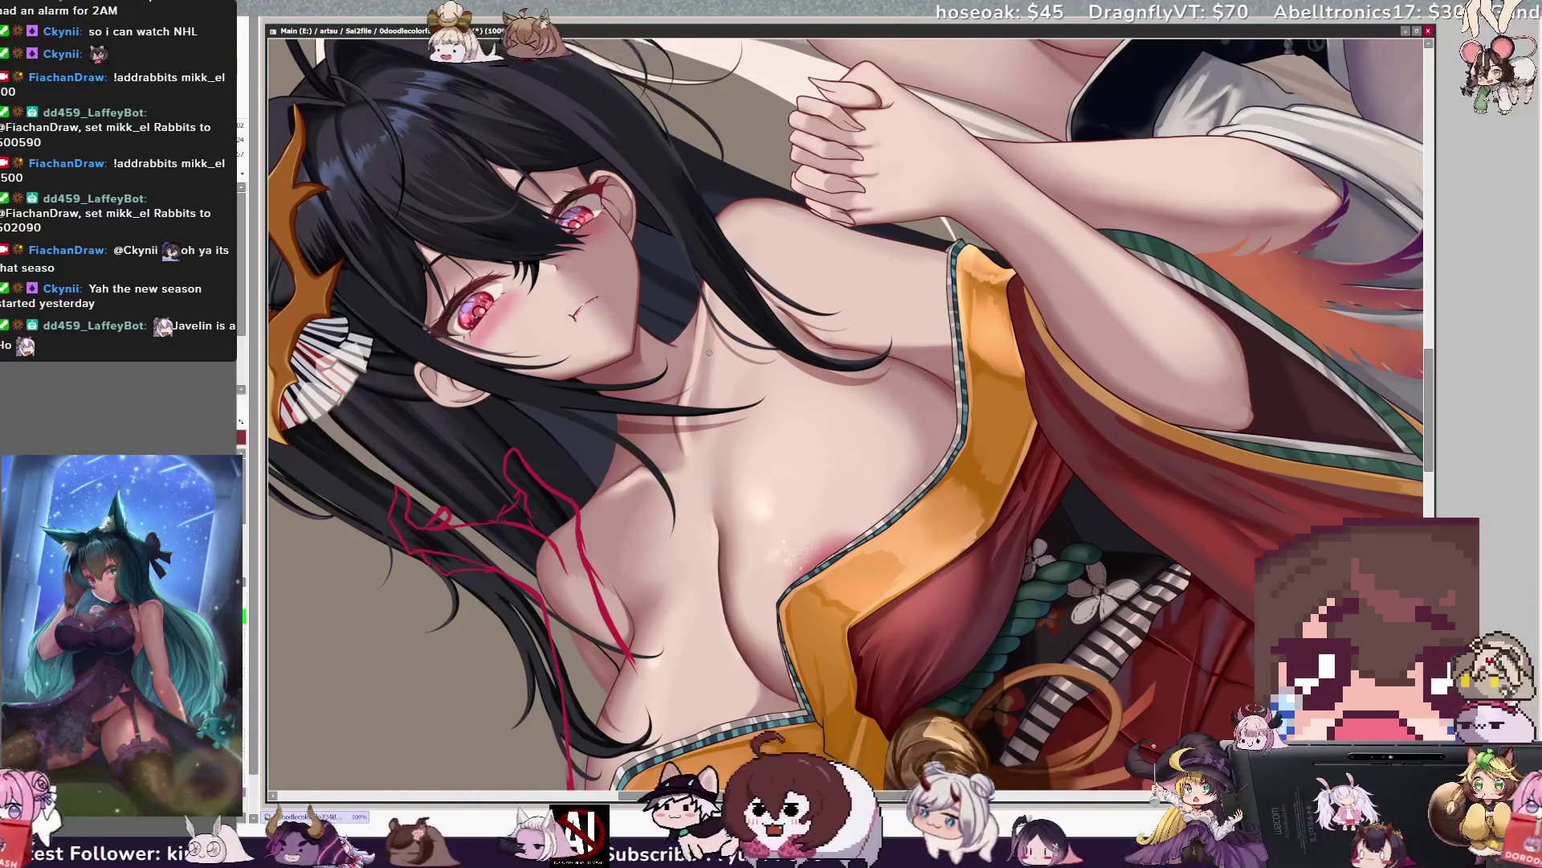
Enlarge the brush and zoom out to show the masked girl and the white-haired girl's upper body.
key("bracketright")
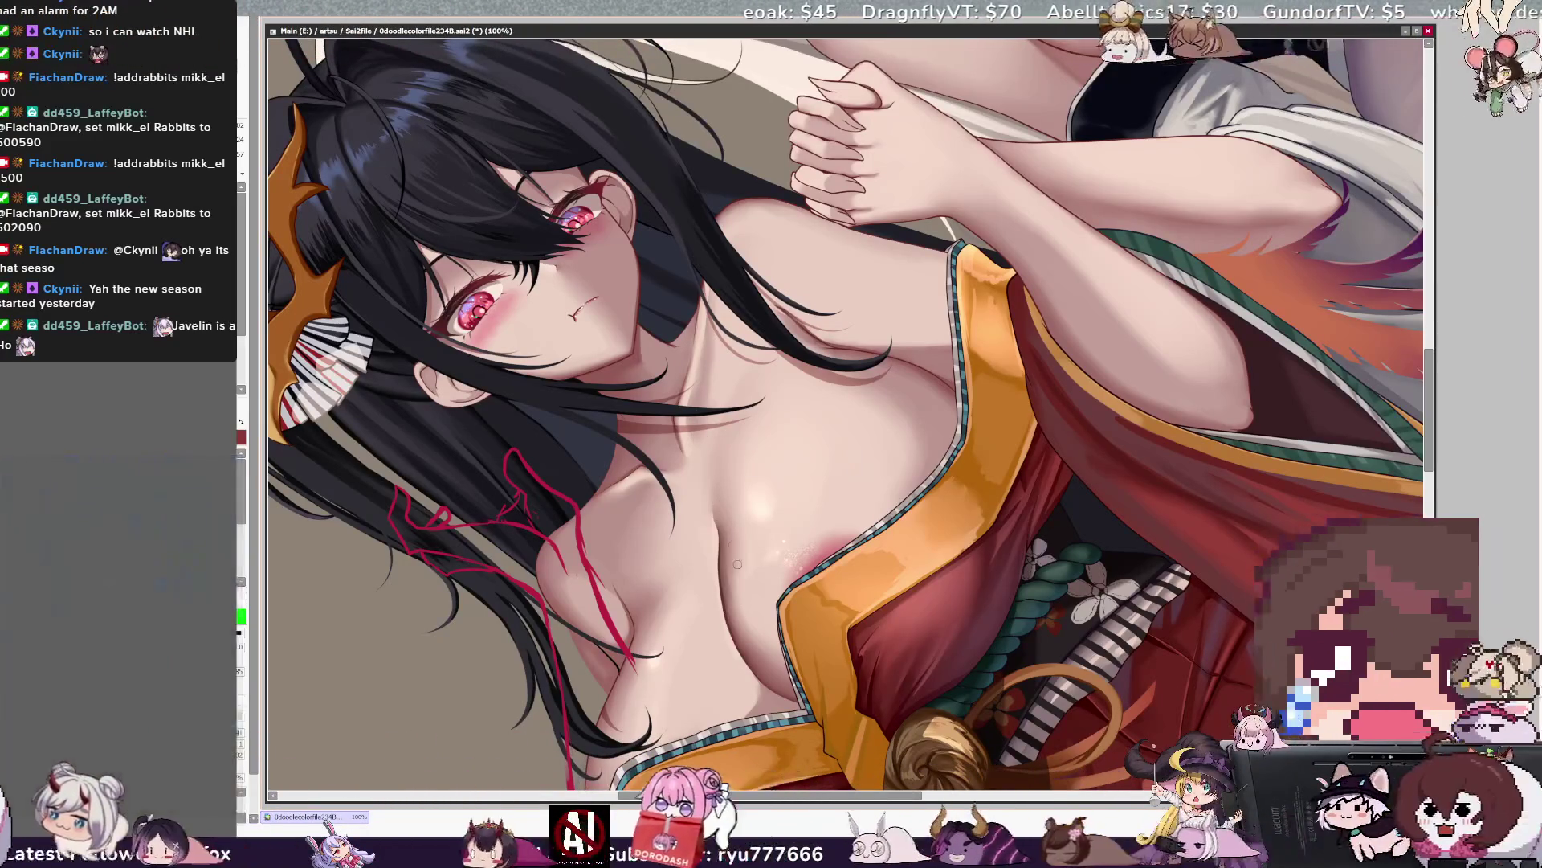
key("bracketright")
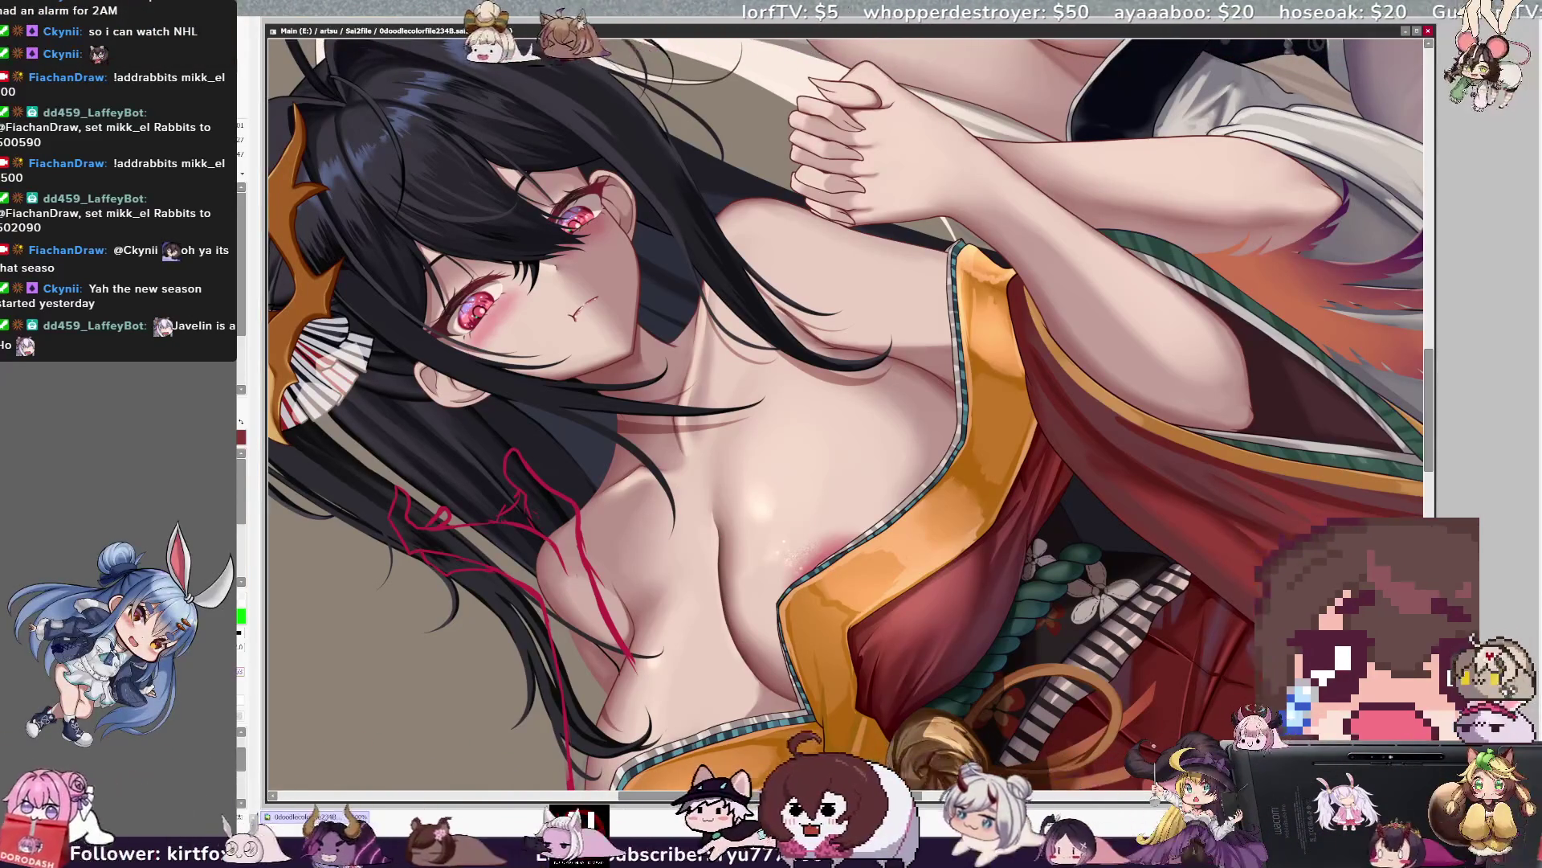
key("minus")
key("minus")
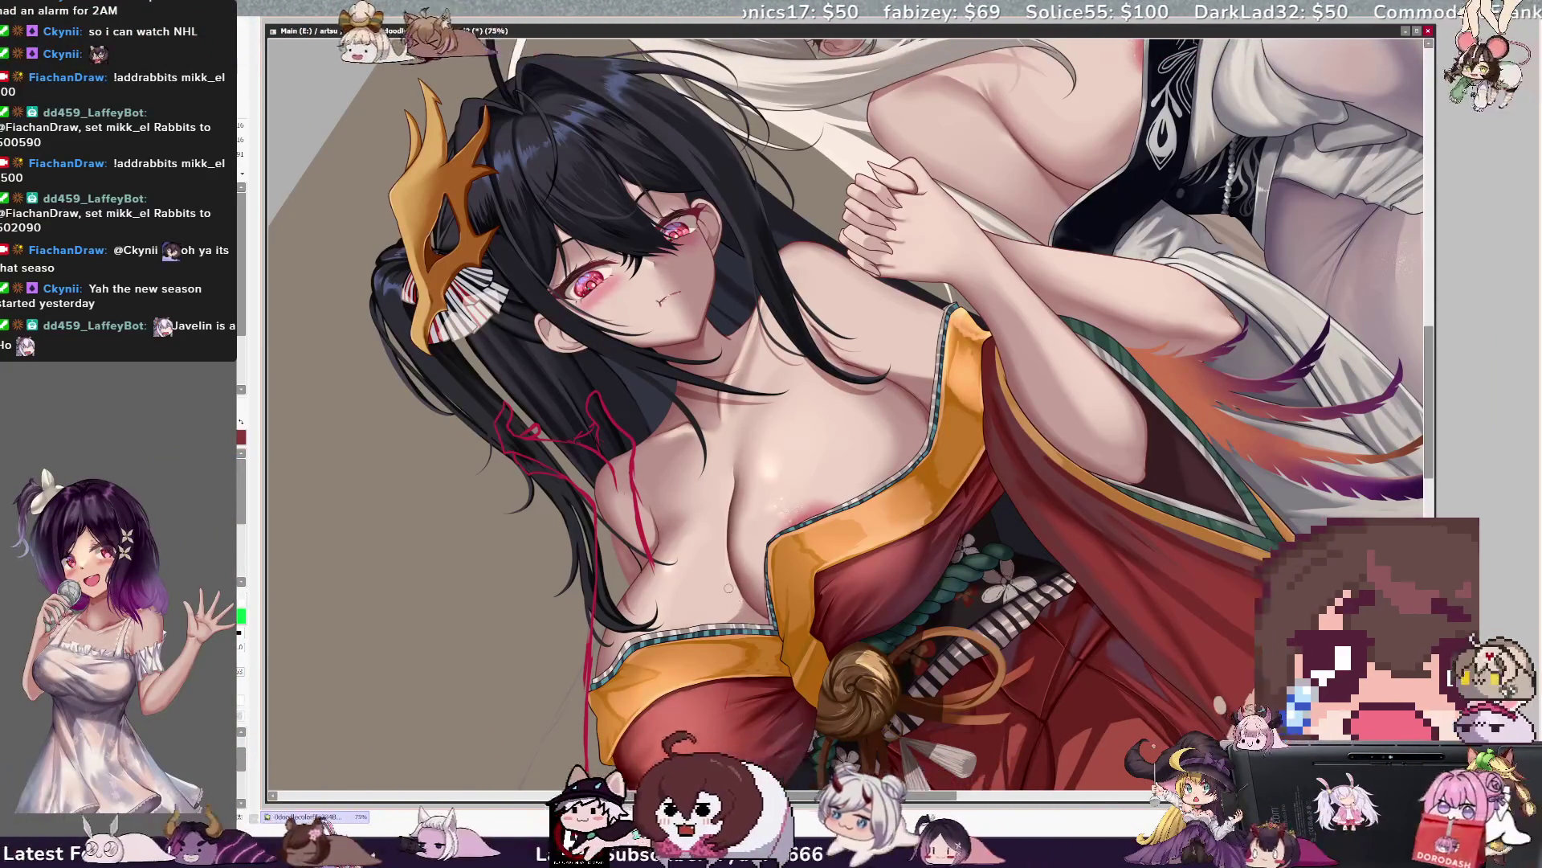
Mirror the canvas horizontally to check proportions and zoom out to the full couch scene.
key("bracketleft")
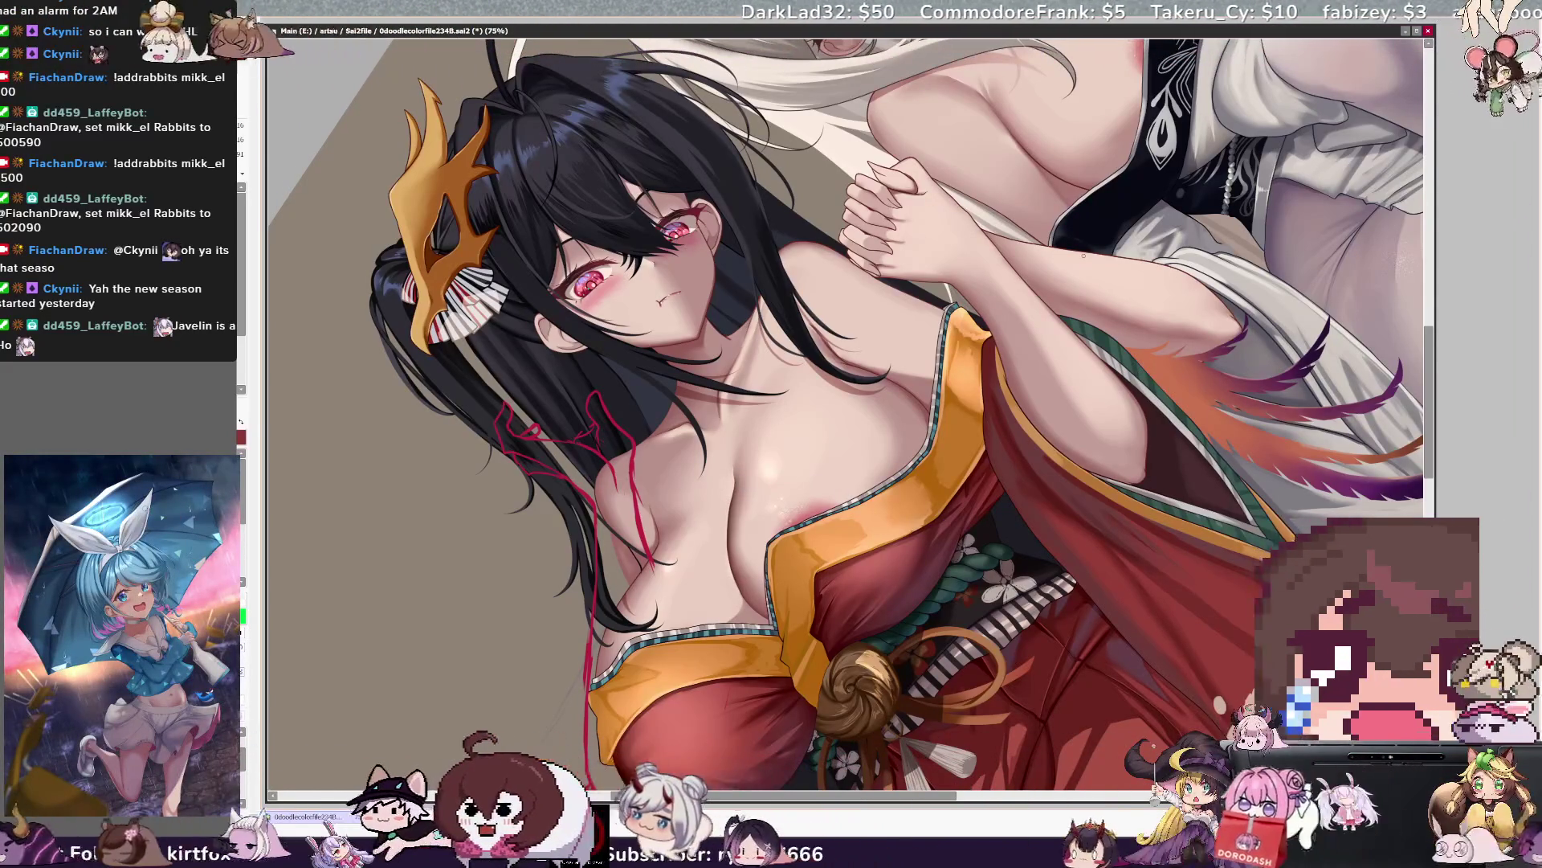
key("h")
key("h")
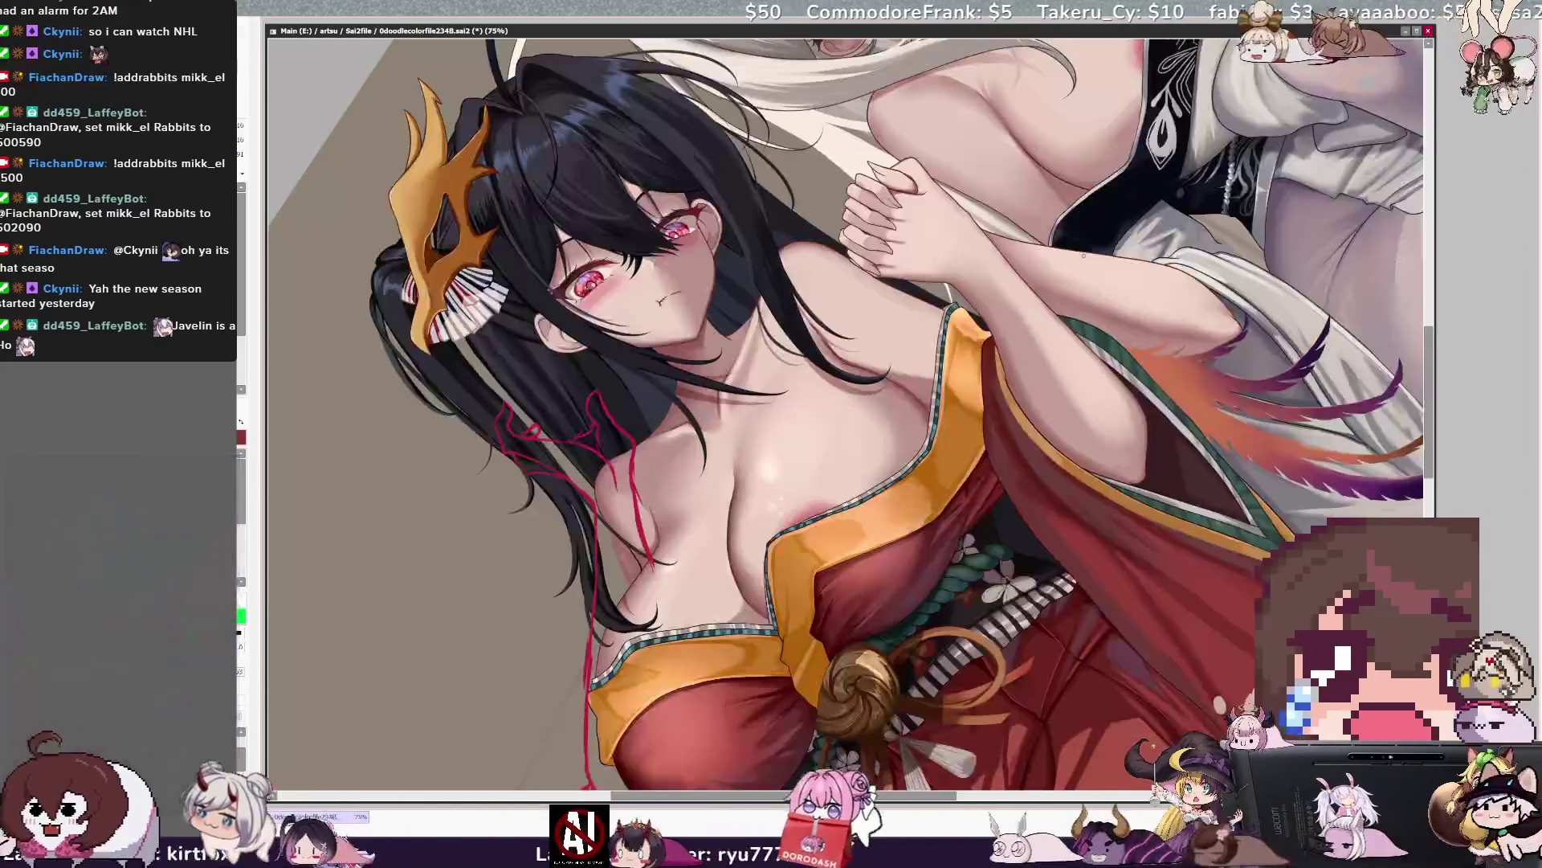
key("minus")
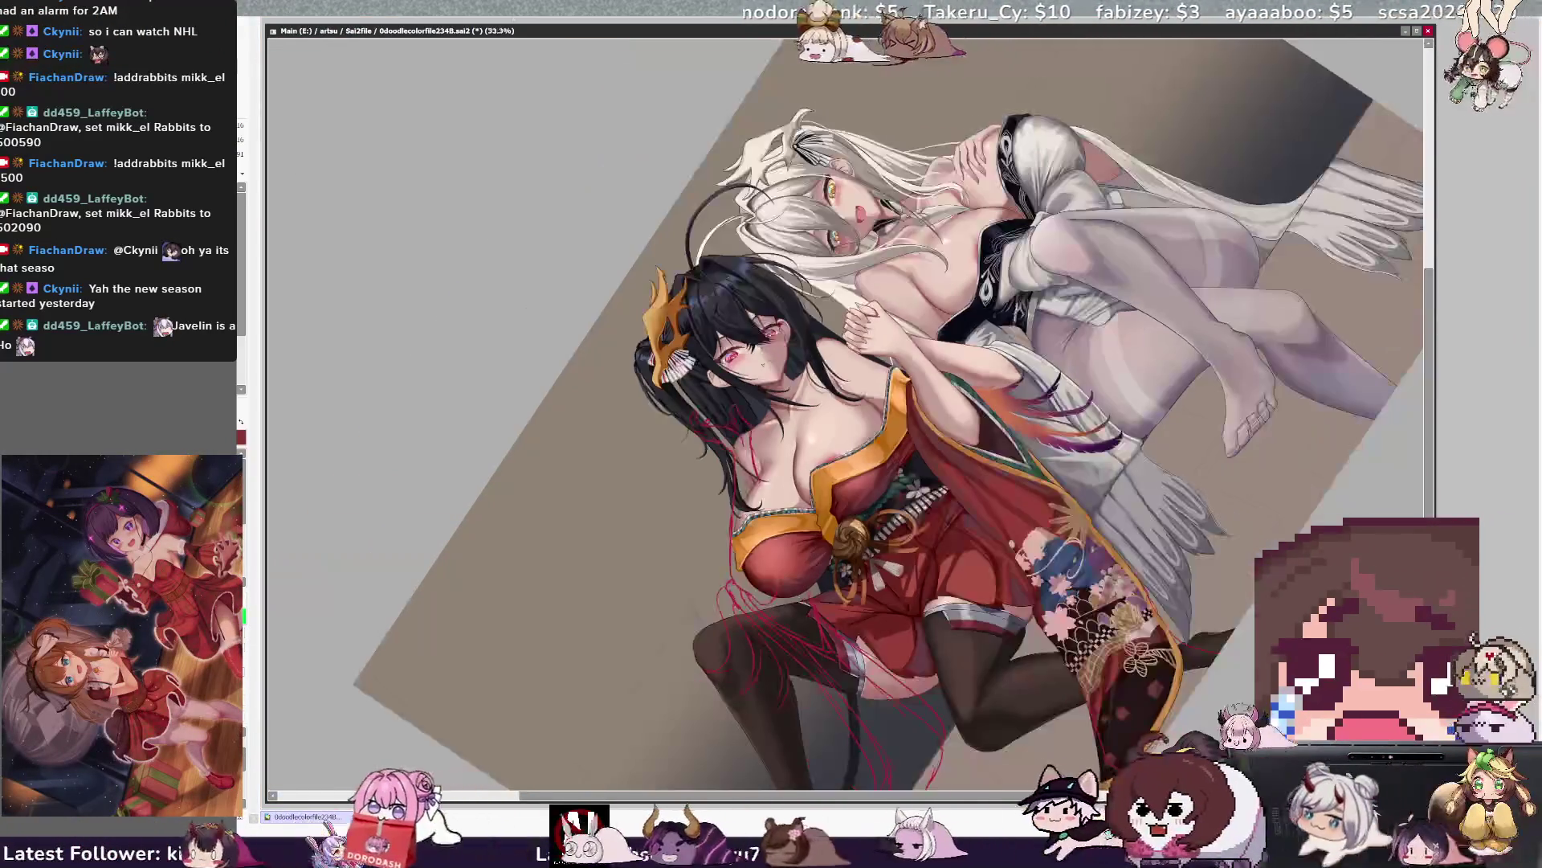
Reset rotation, then undo to the state with outlined kimono fringe and a beige background.
key("Home")
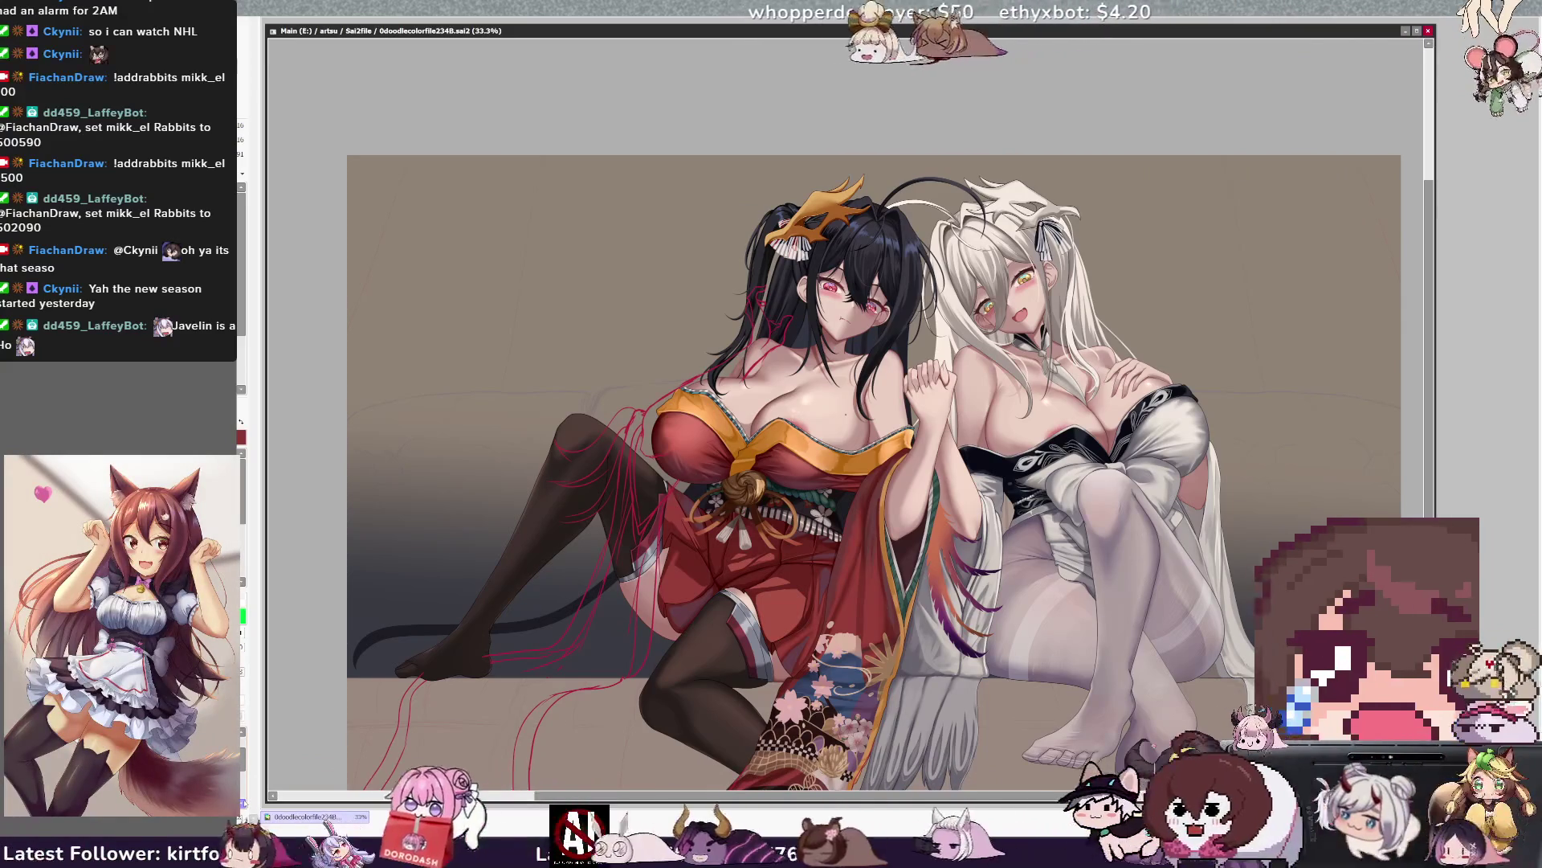
key("ctrl+z")
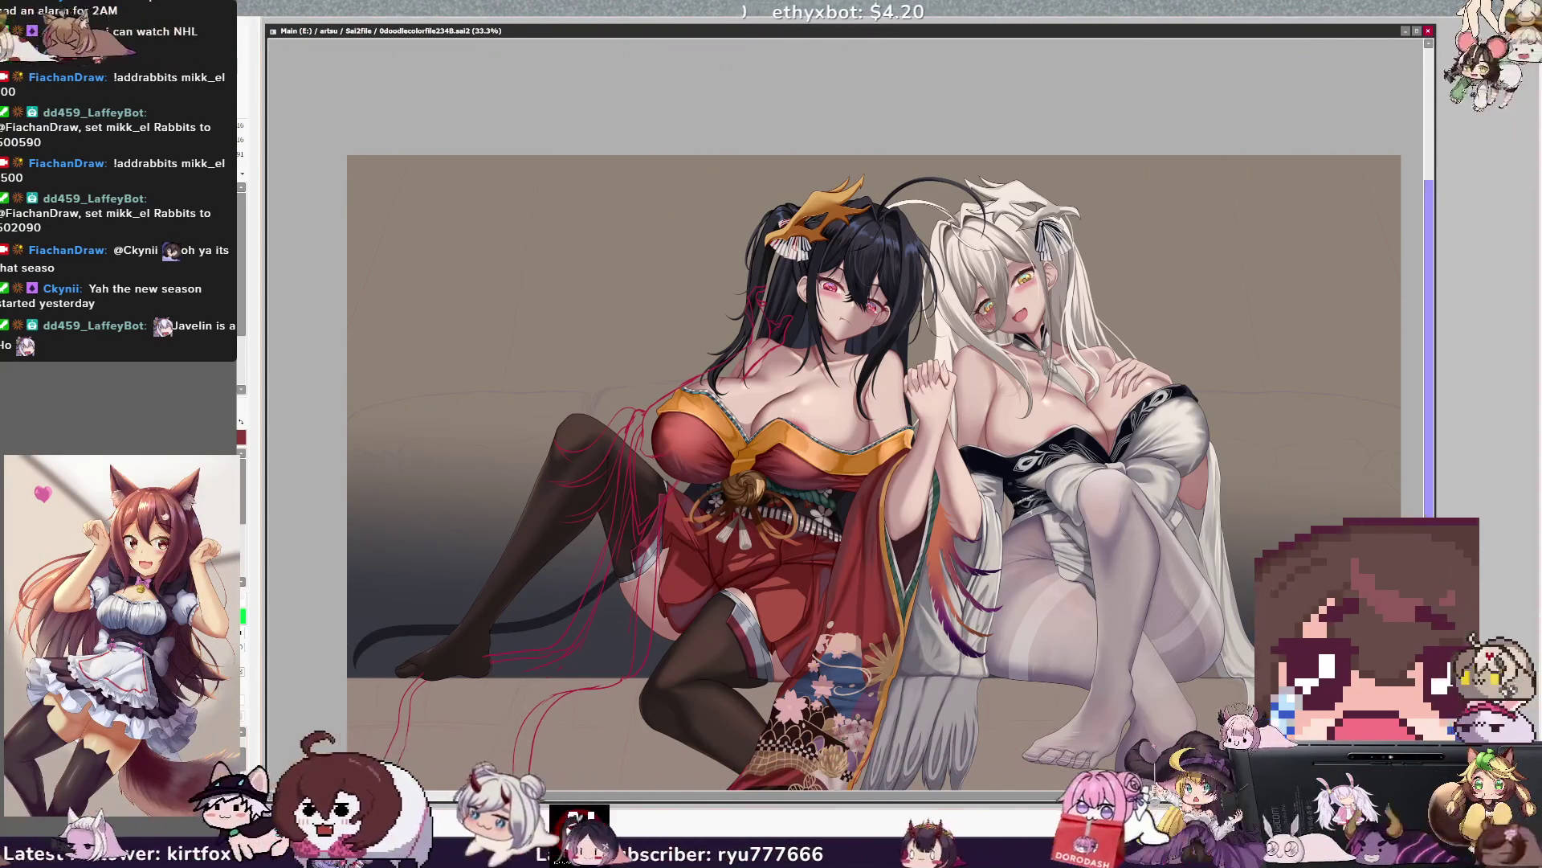
scroll(873, 470, "down", 5)
scroll(874, 470, "up", 4)
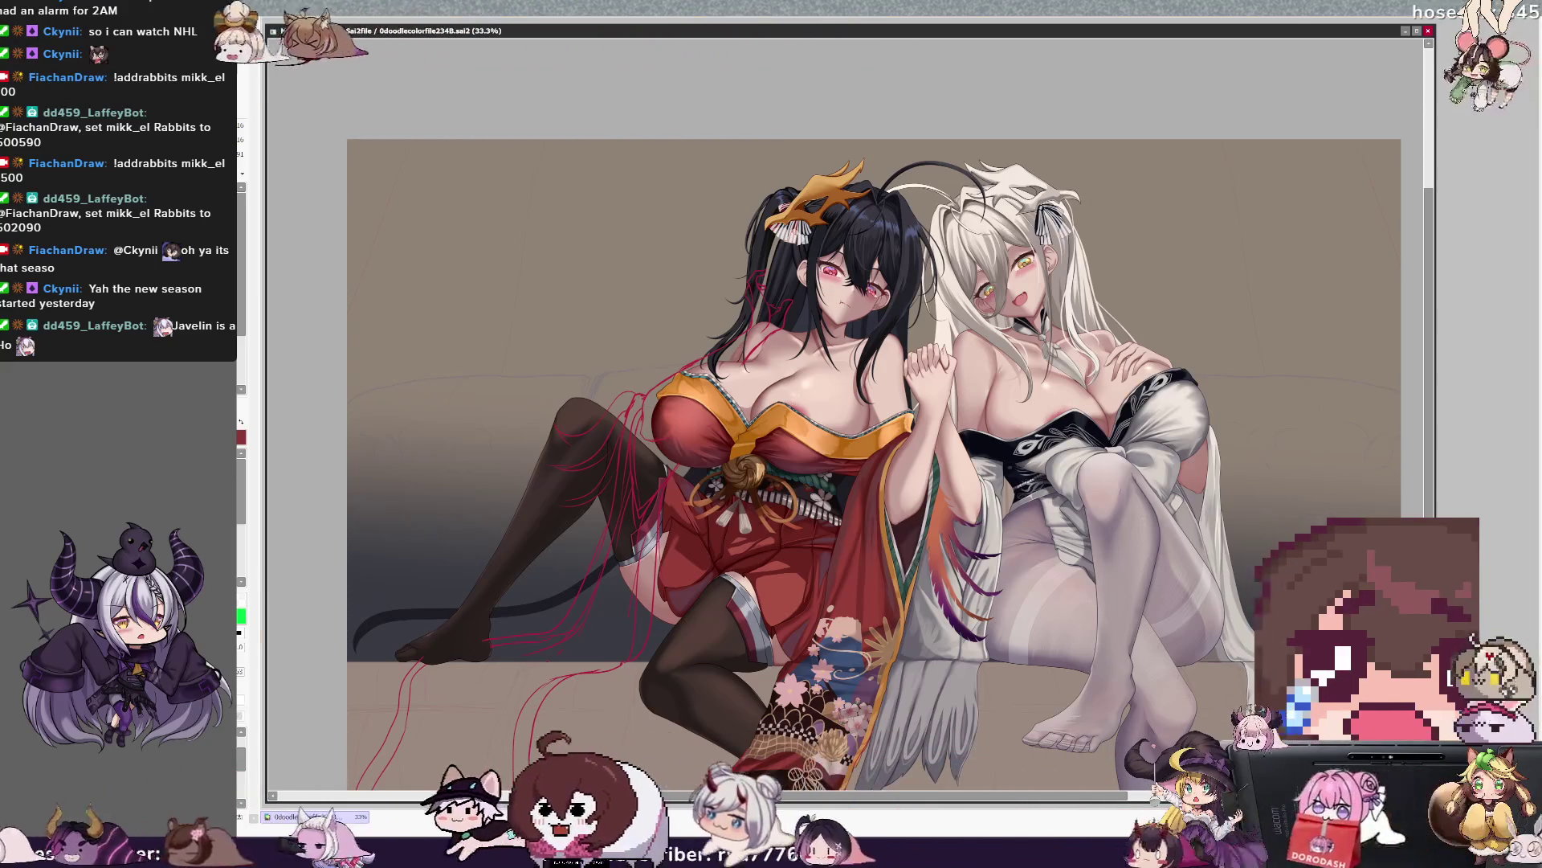
key("ctrl+z")
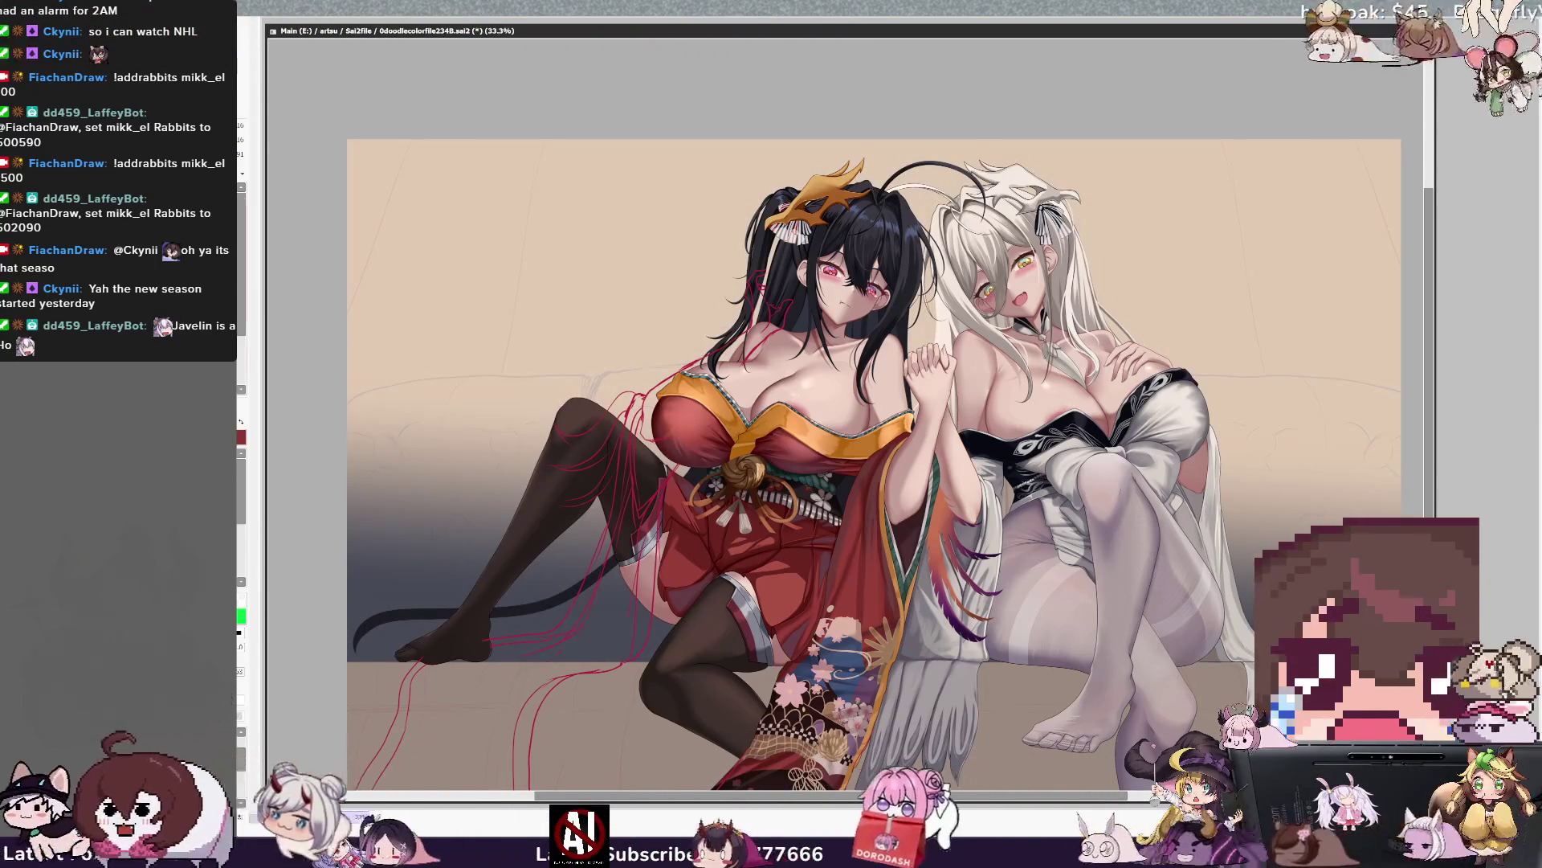
scroll(831, 471, "down", 3)
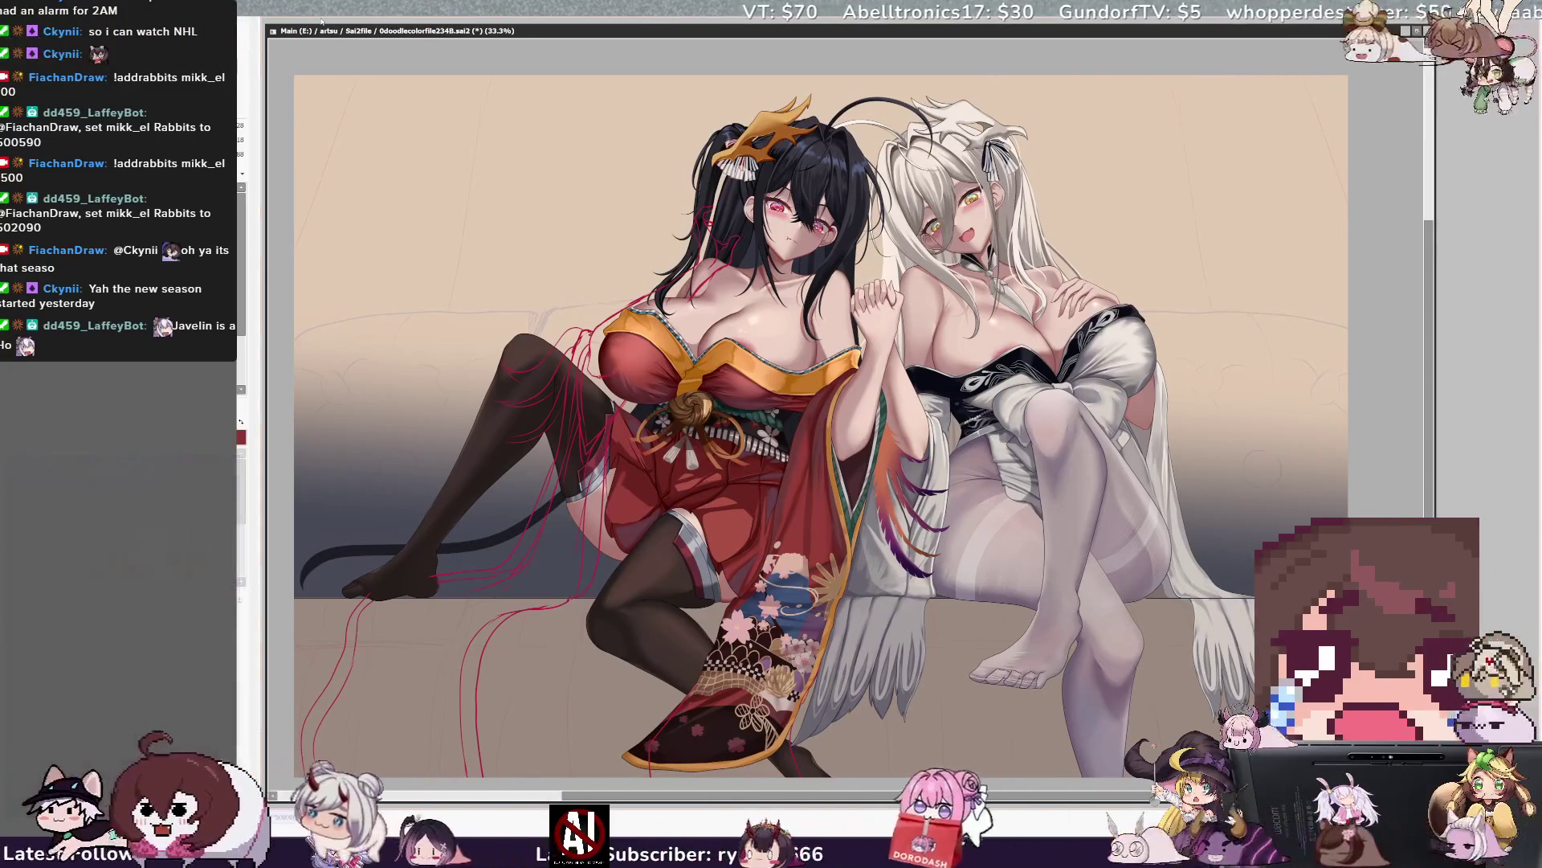
Try pink versus beige for the upper background, settling on a dark-to-pink gradient with a faint upper-left stroke.
left_click(1258, 402)
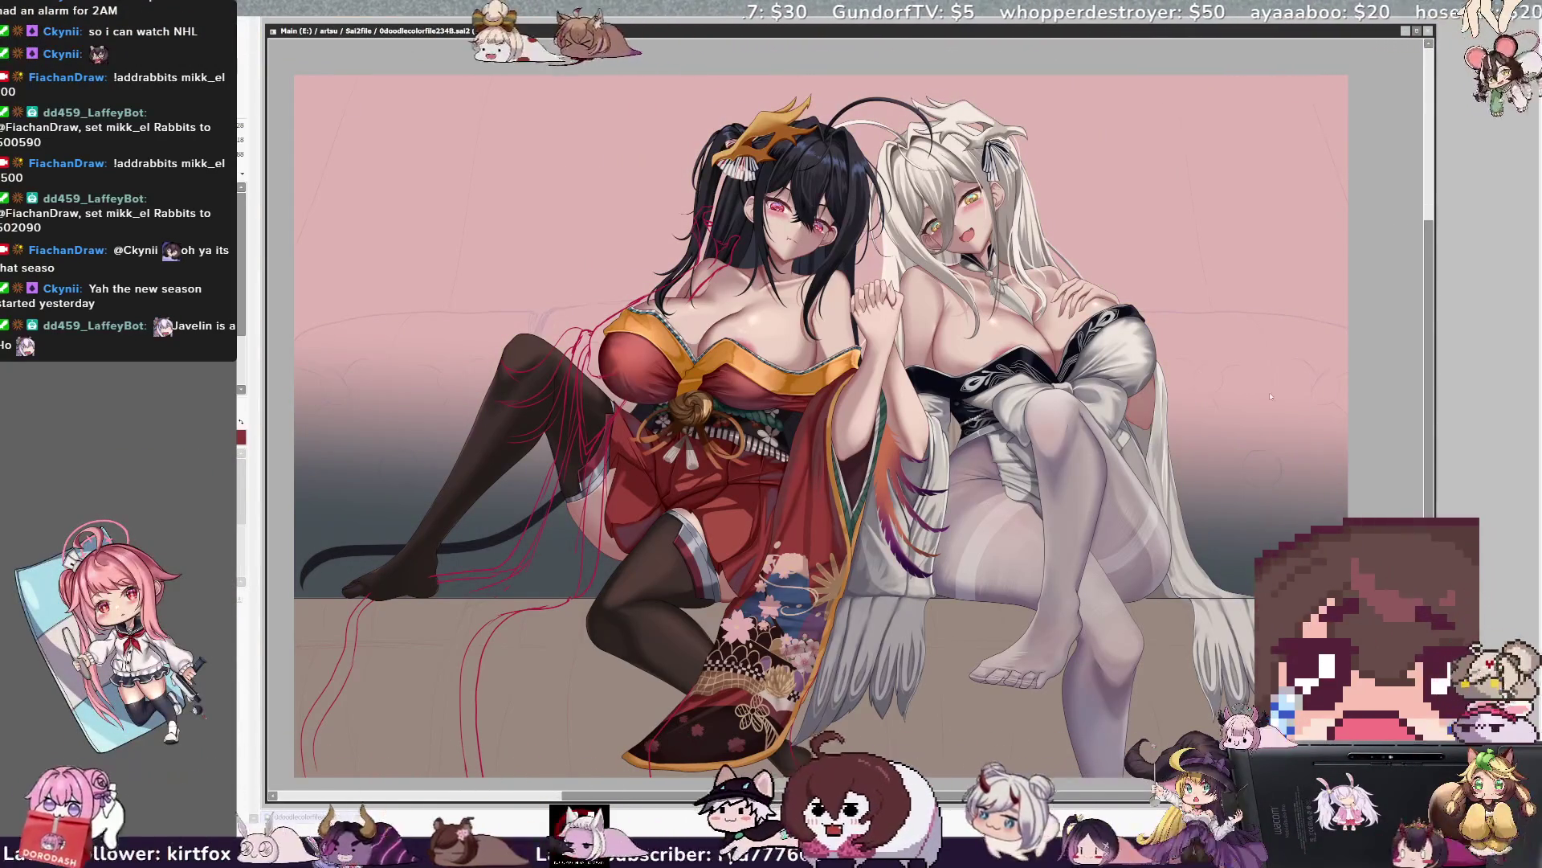
key("ctrl+z")
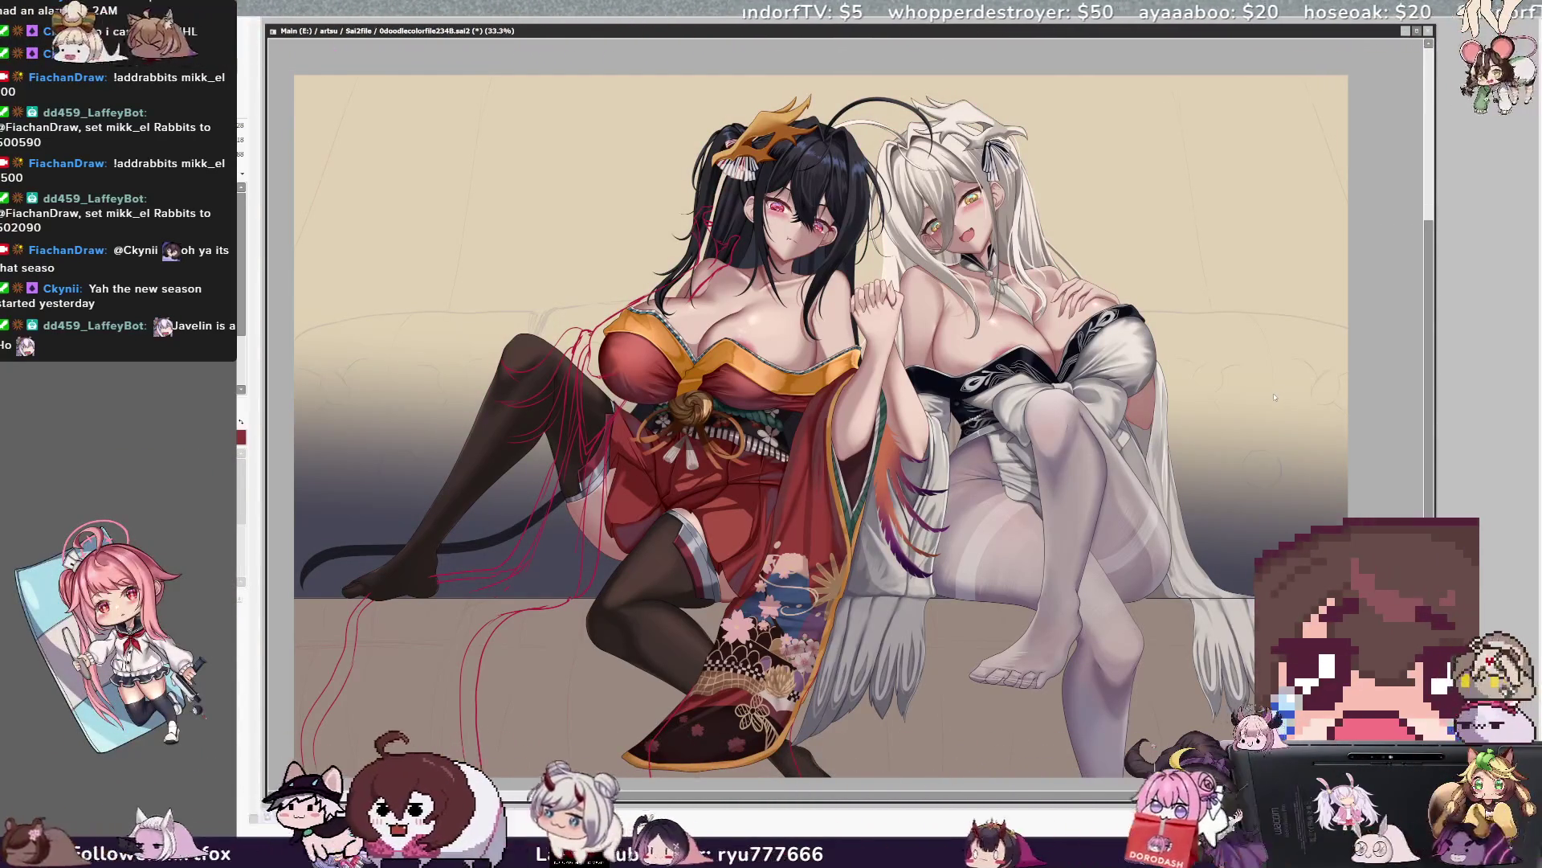
key("ctrl+y")
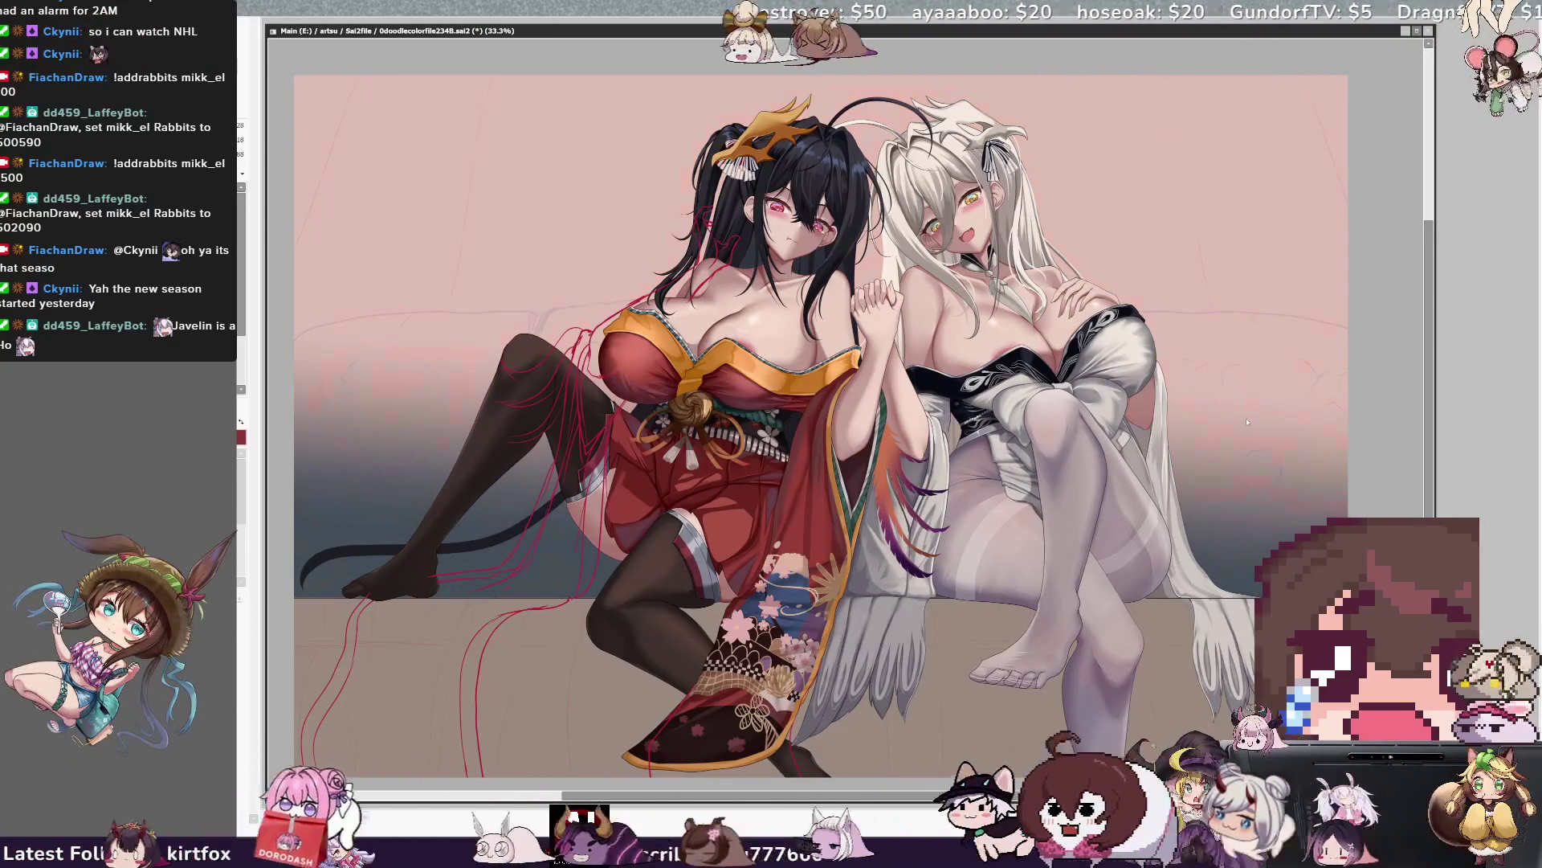
key("ctrl+z")
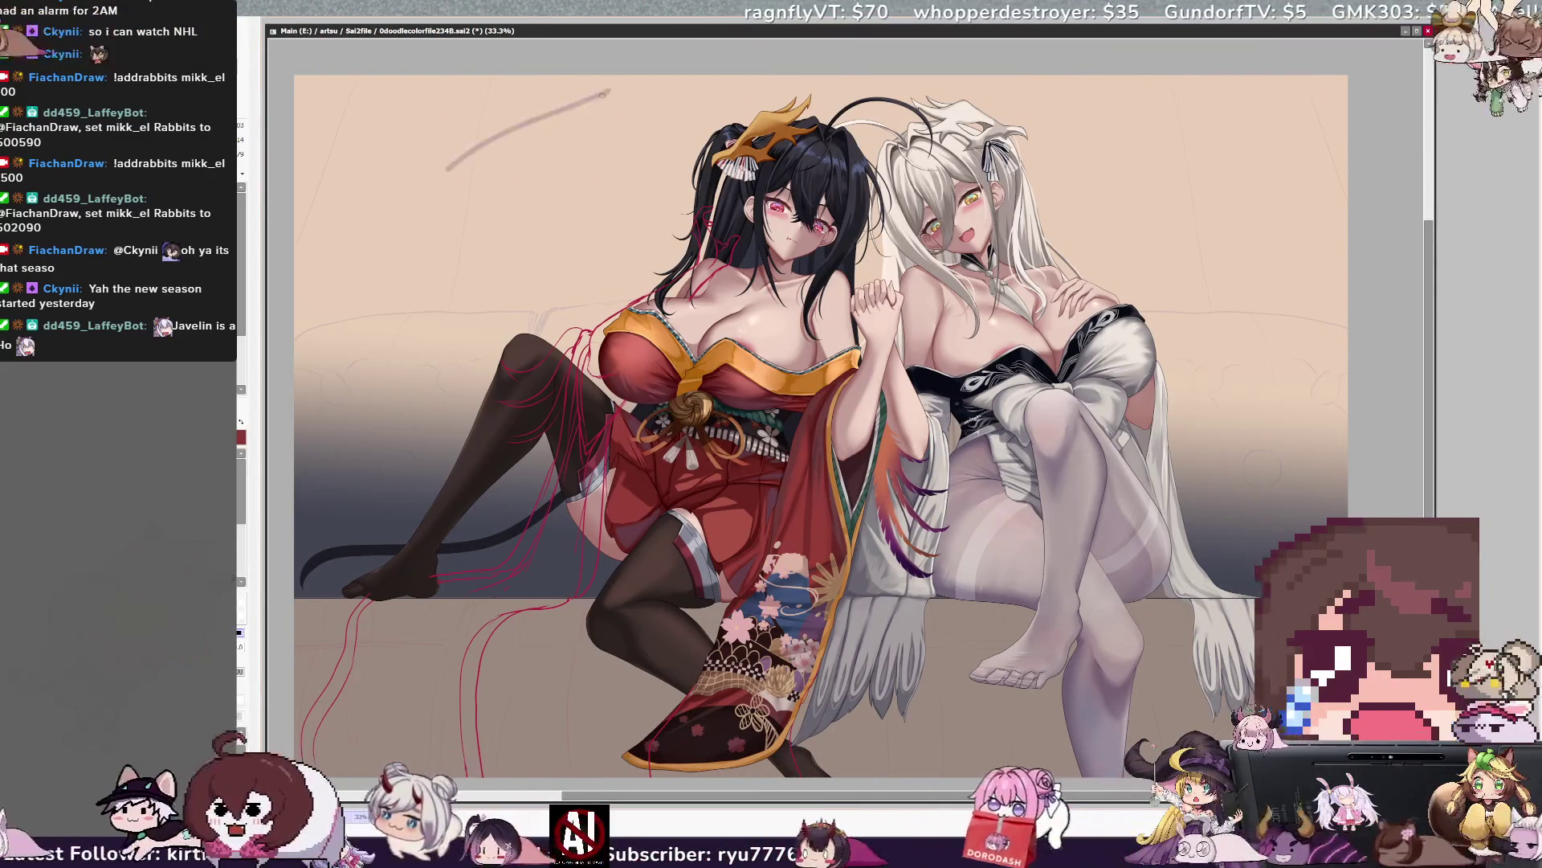
left_click_drag(447, 169, 494, 217)
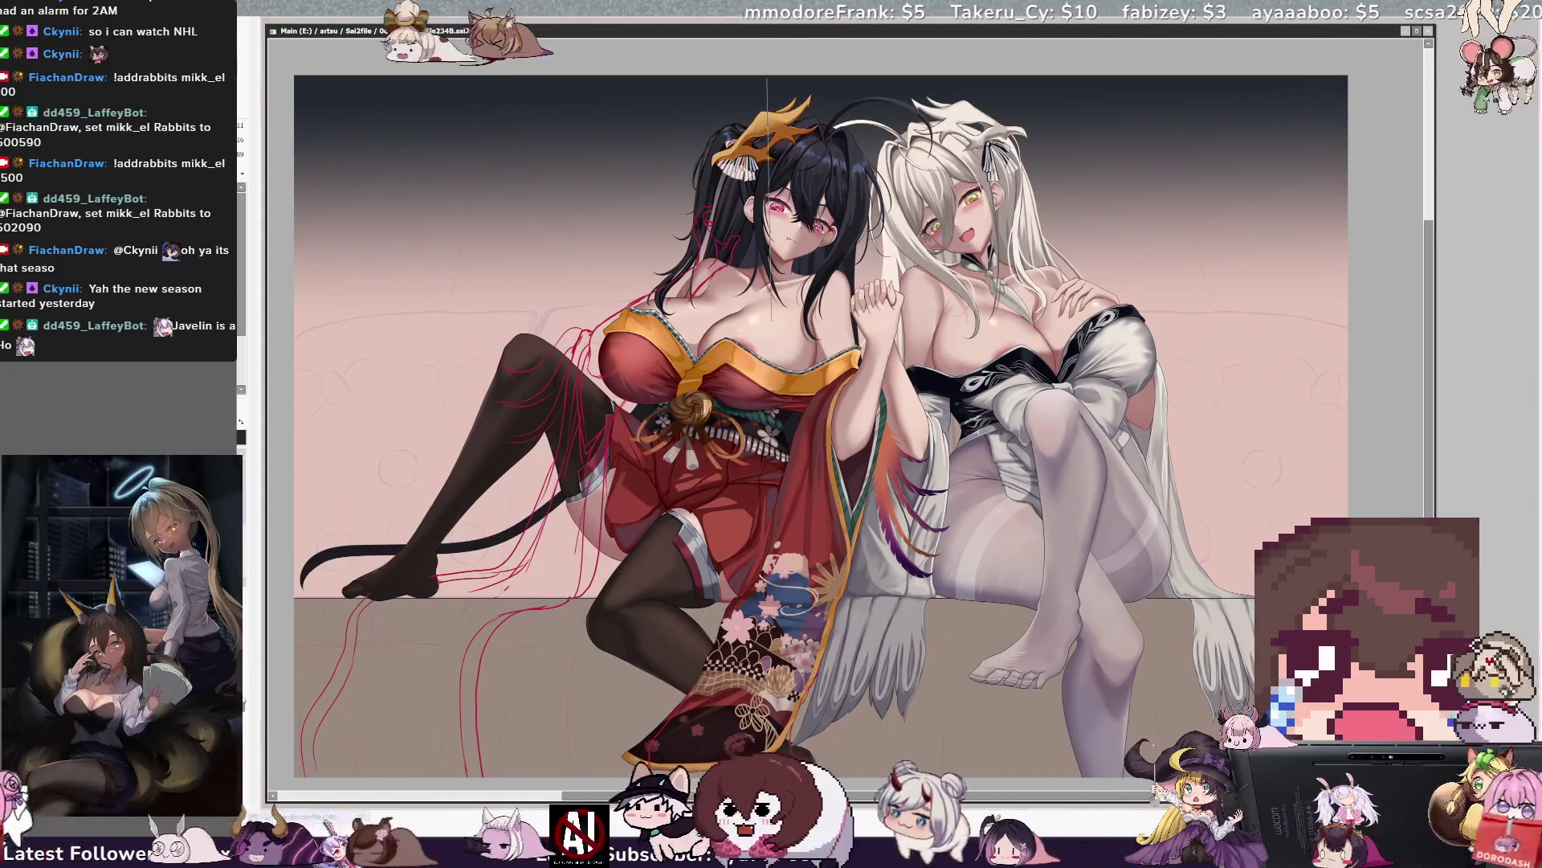
key("minus")
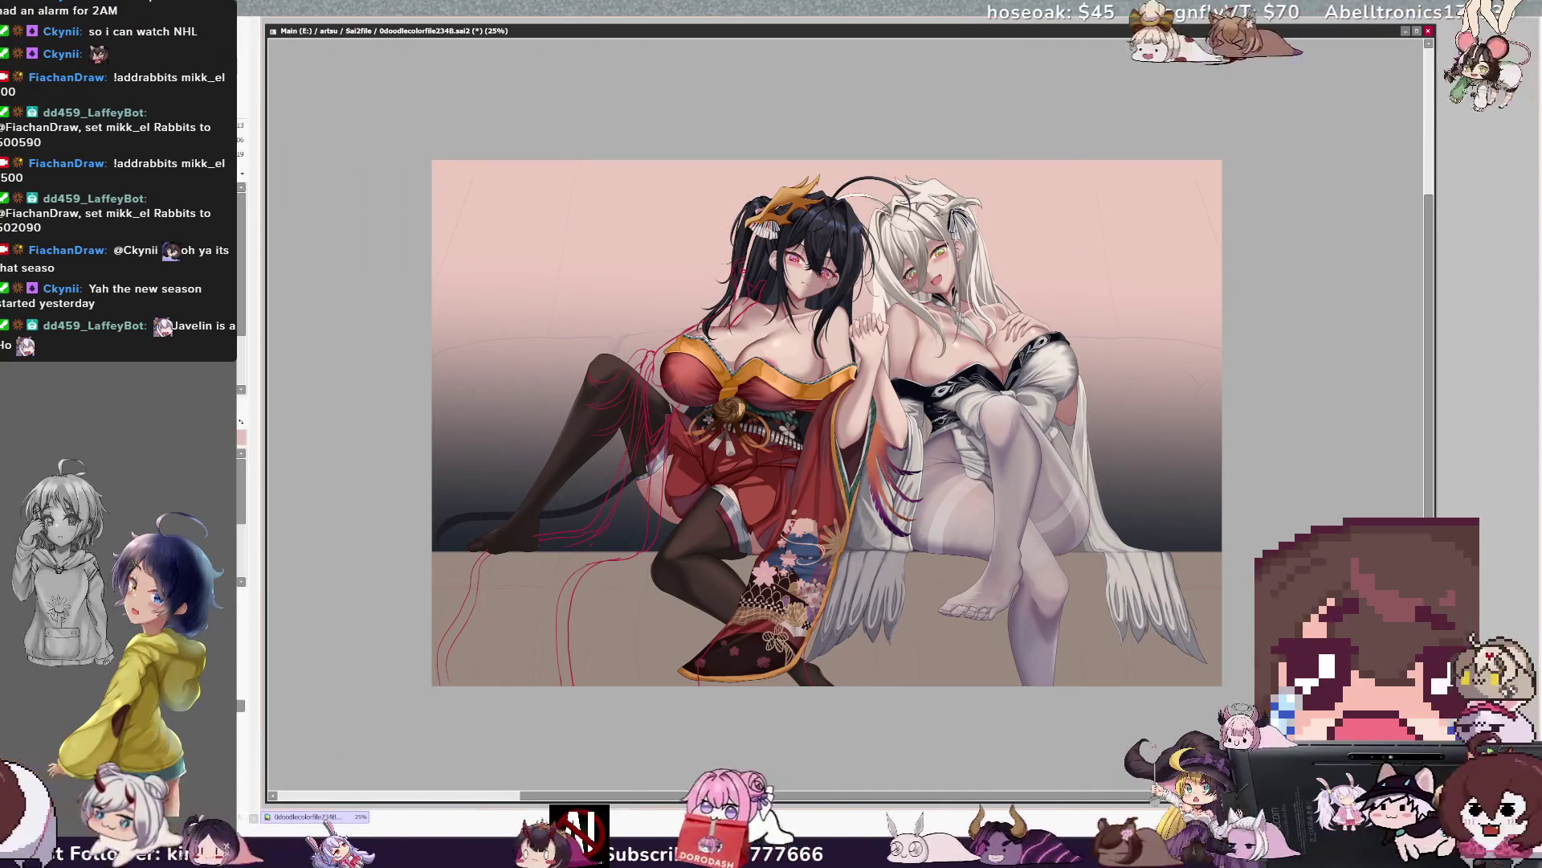
Nudge the canvas view slightly left to review the pink-on-top gradient.
left_click_drag(988, 422, 971, 422)
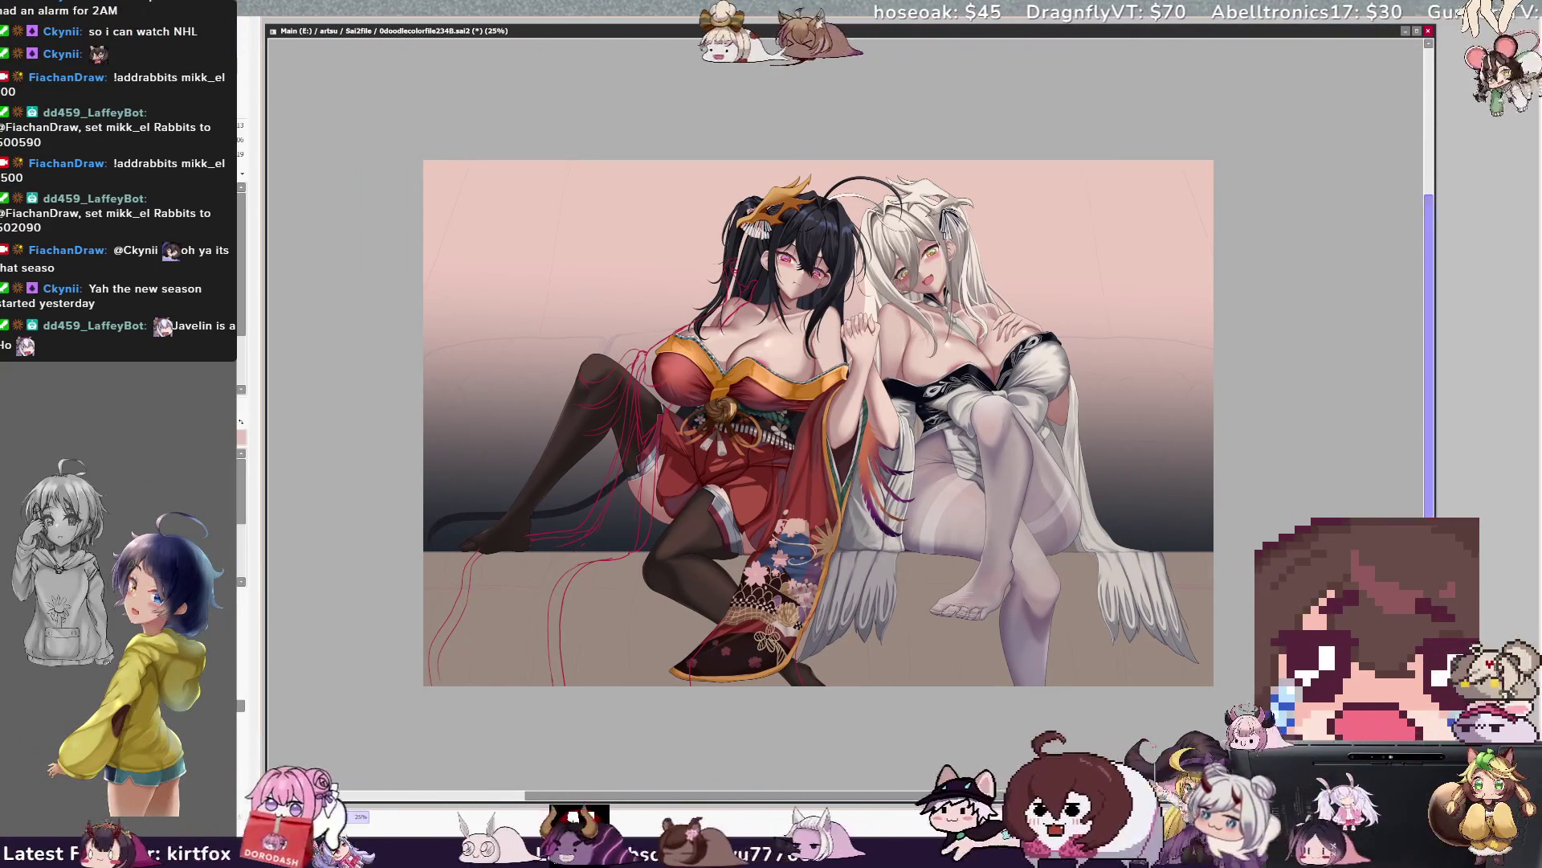
scroll(813, 518, "up", 1)
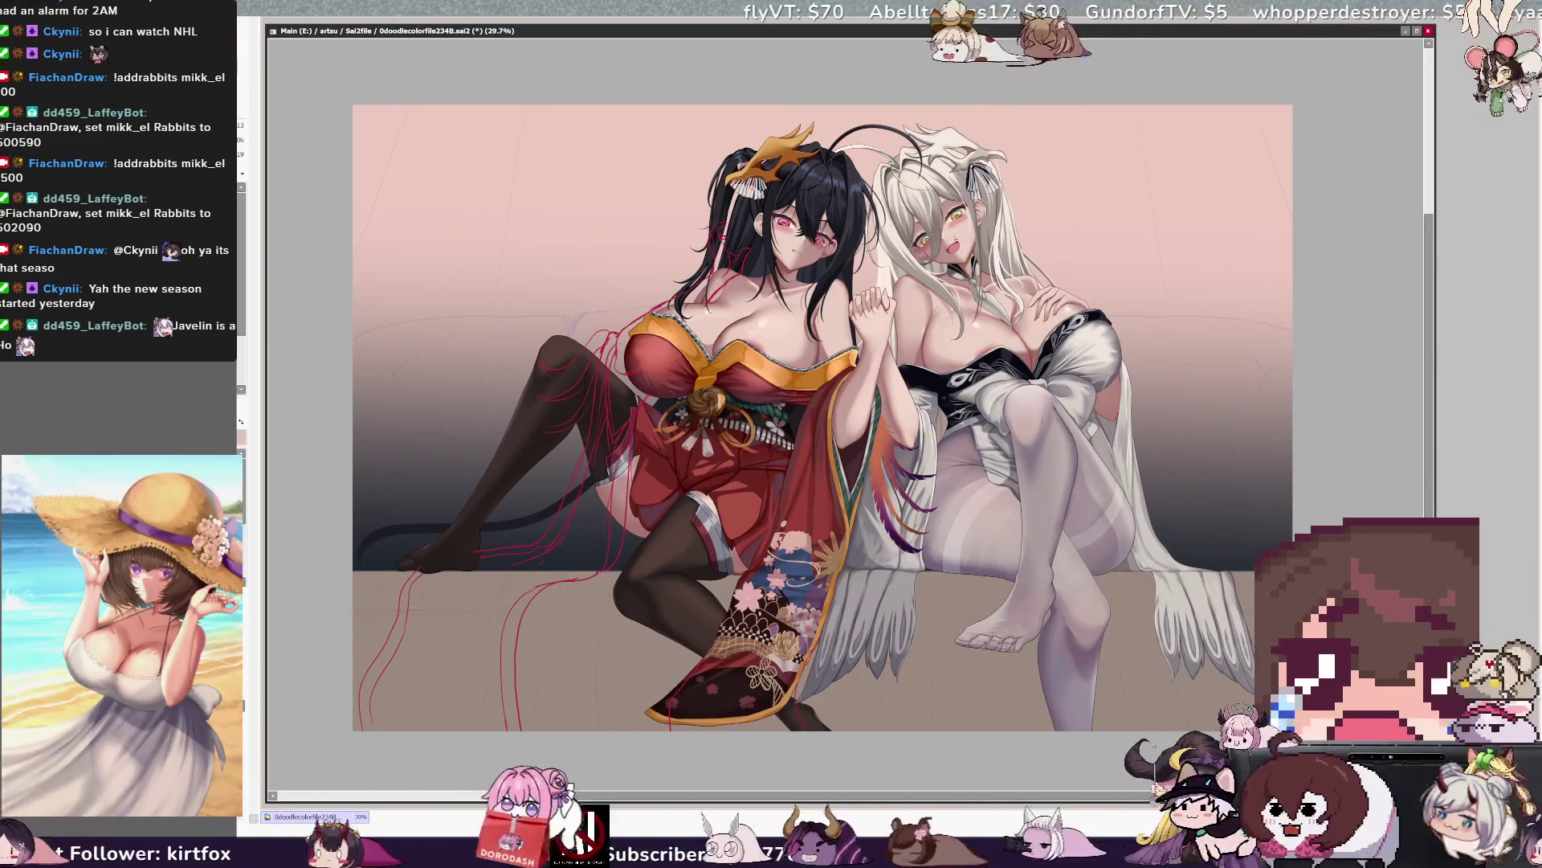
key("Home")
scroll(856, 161, "up", 1)
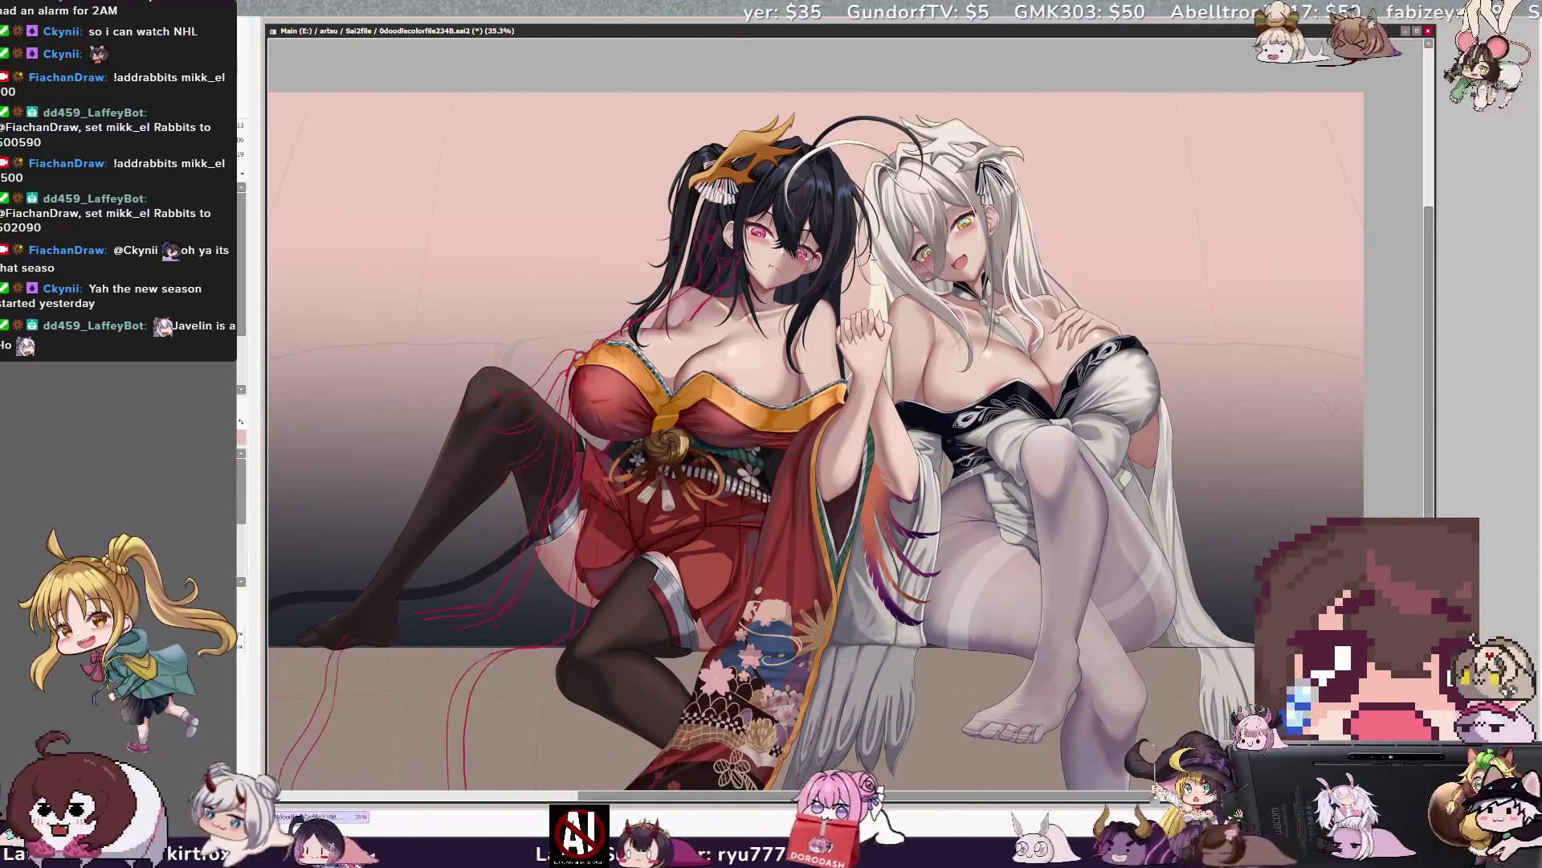
left_click_drag(542, 482, 614, 315)
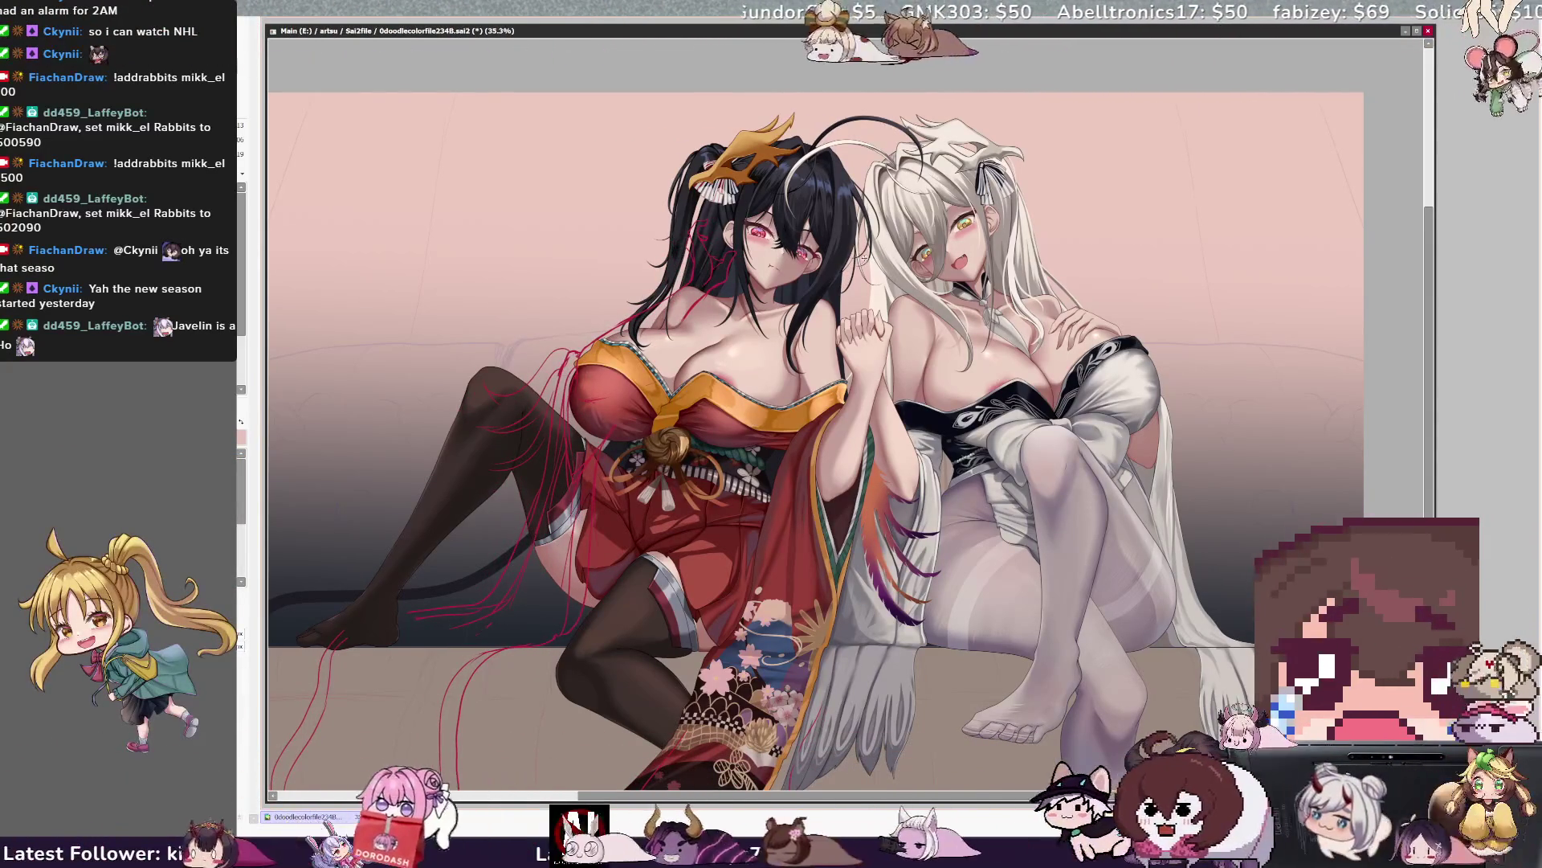
Sketch red strand guide lines over the dark-haired girl's face and hair.
left_click_drag(680, 223, 657, 320)
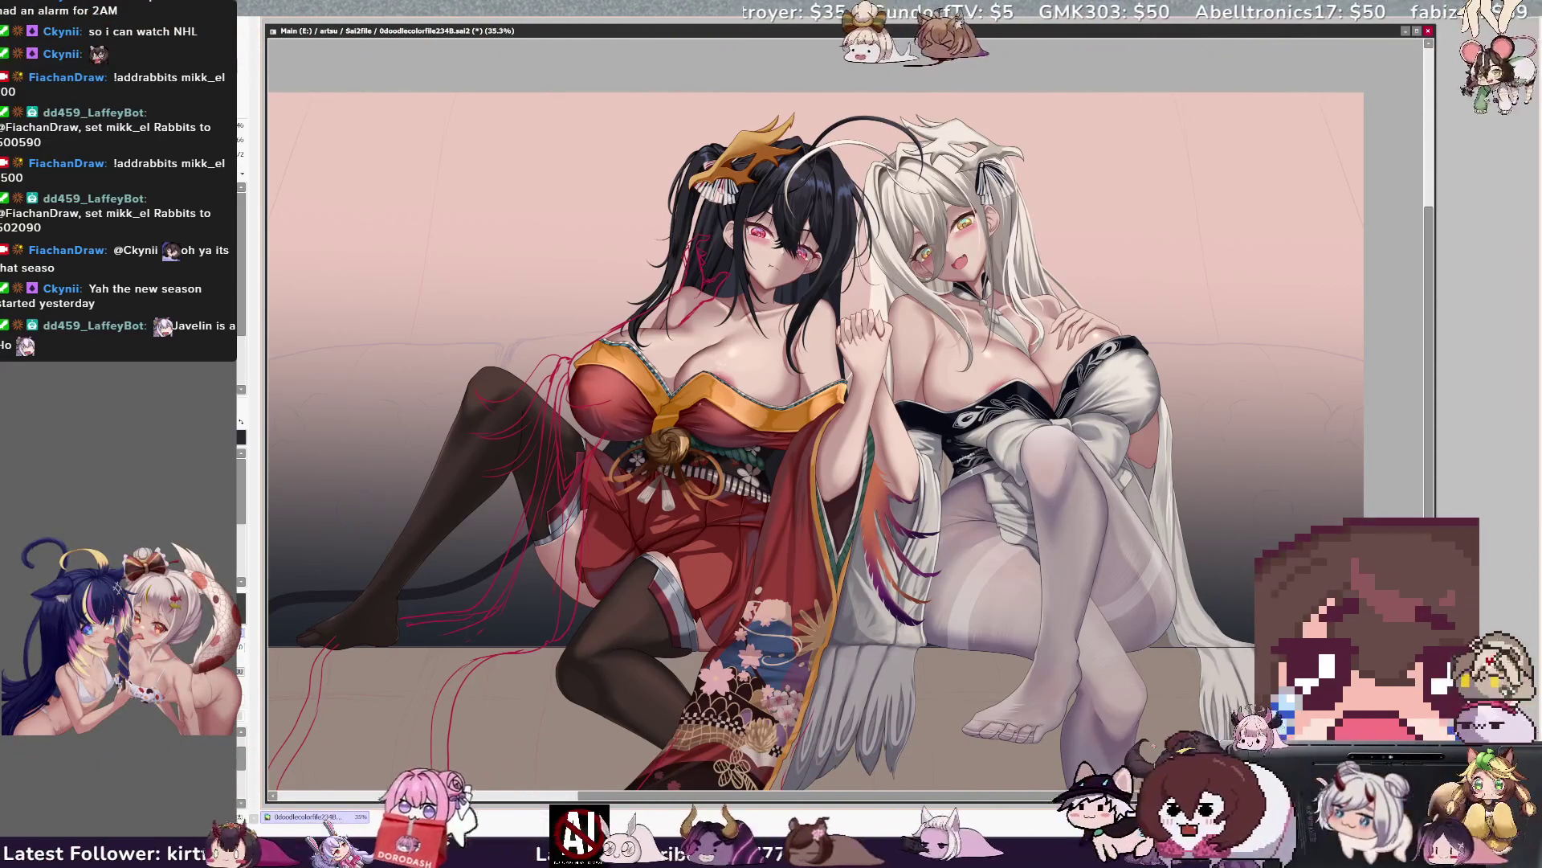
Undo to restore the detailed feather fringe on the white-haired girl's sleeve.
key("ctrl+z")
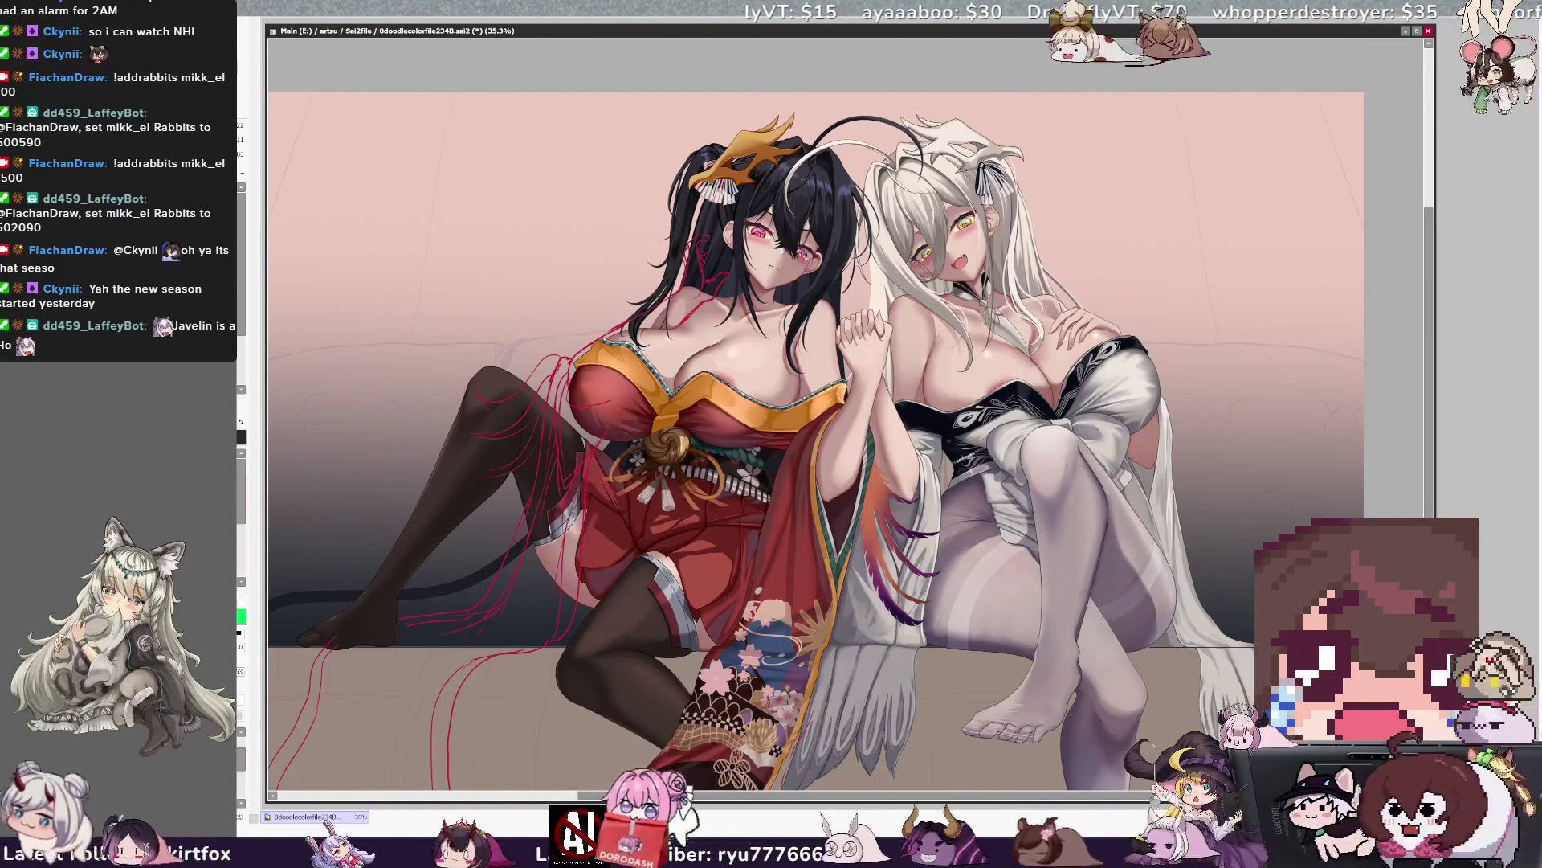
scroll(816, 434, "down", 1)
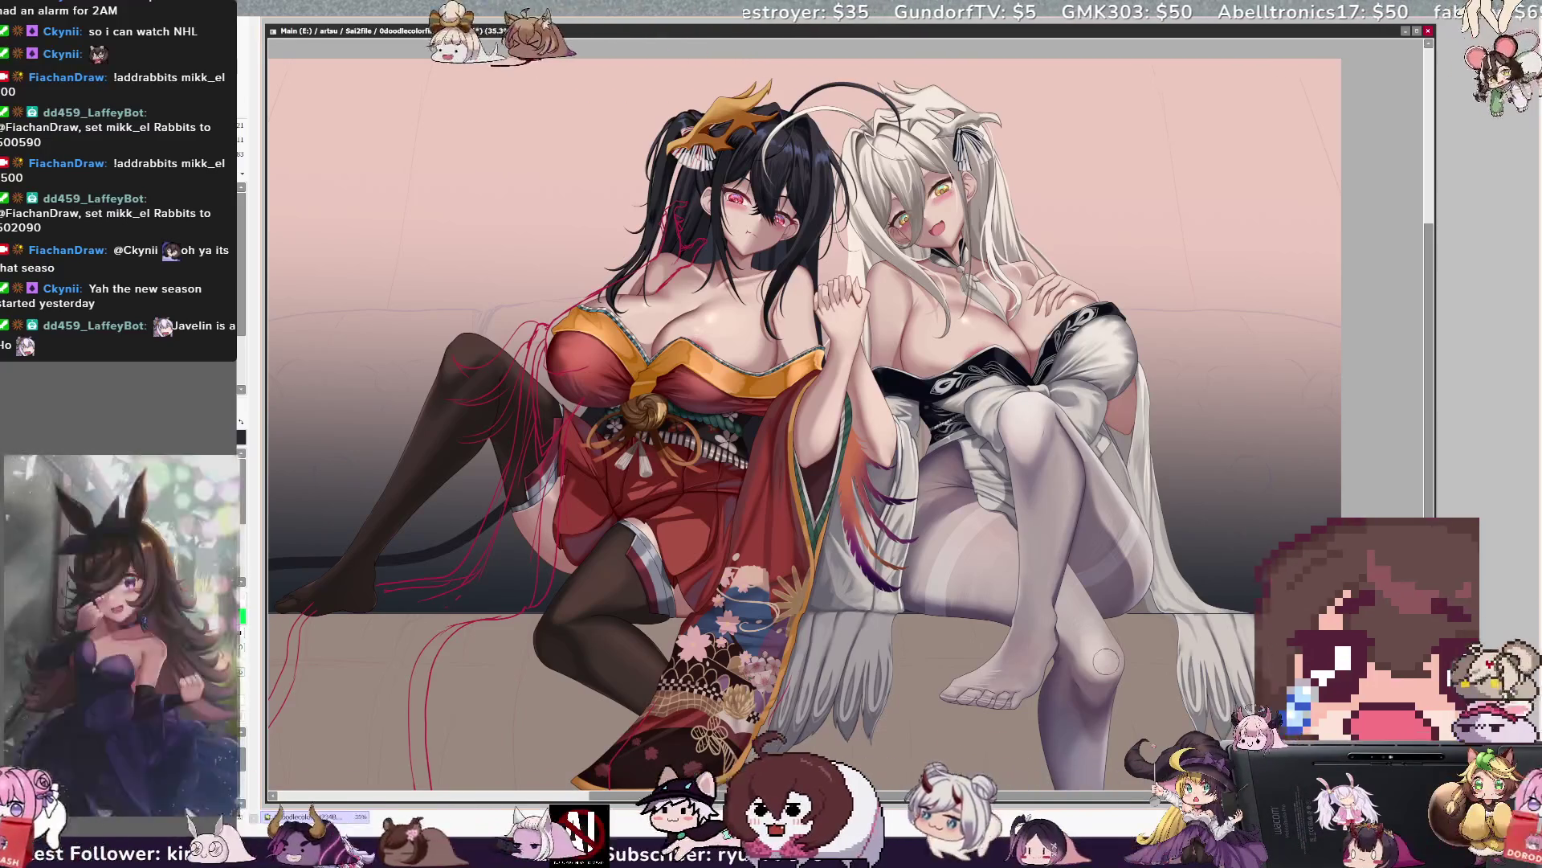
Sketch a line marking the white-haired girl's stockinged knee and shrink the brush.
left_click_drag(1103, 666, 1078, 603)
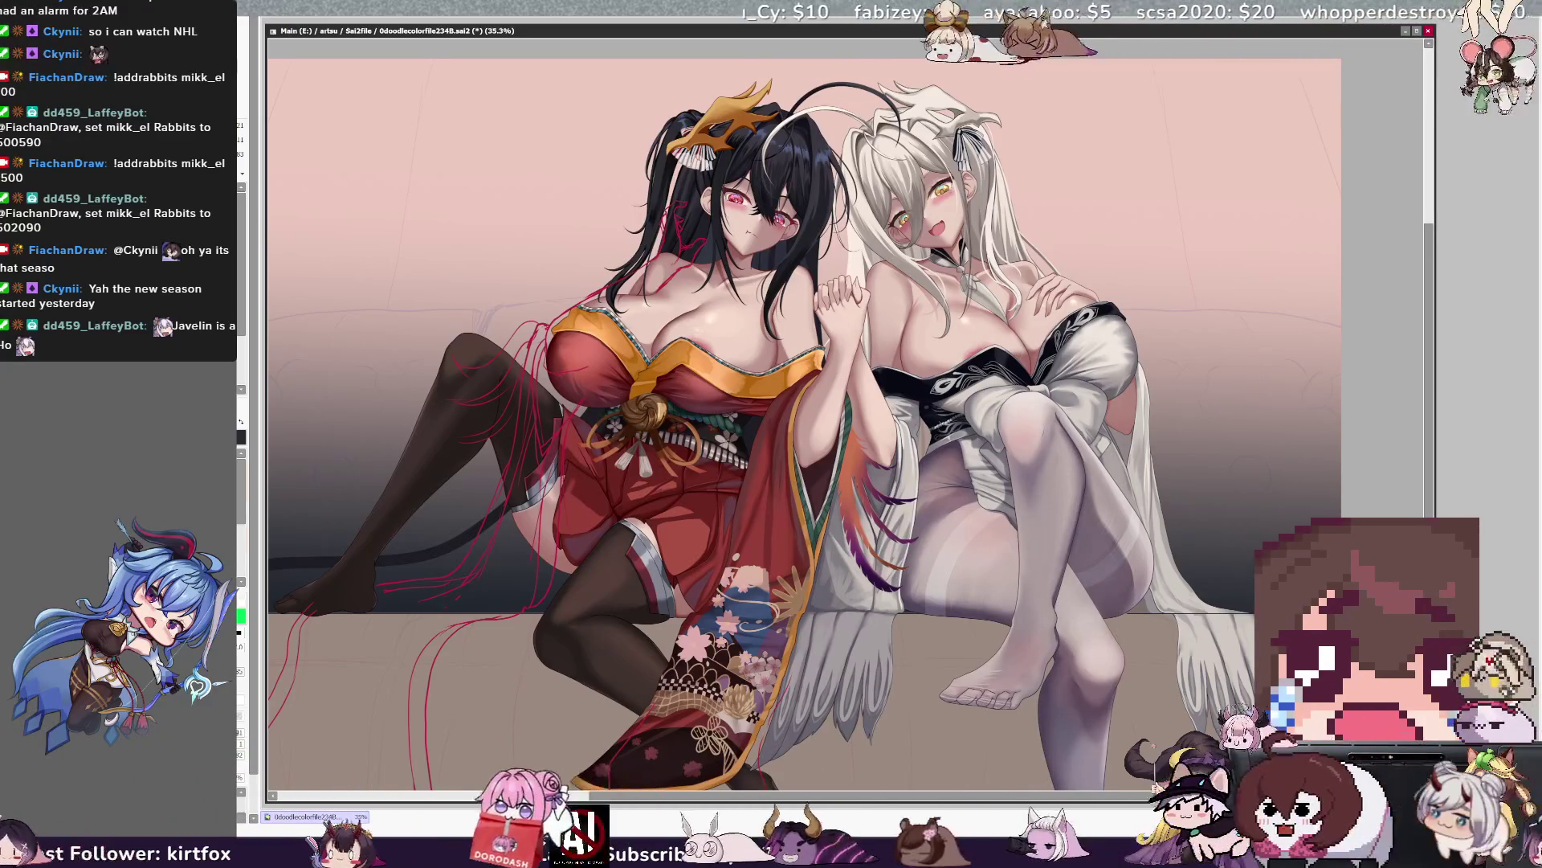
key("bracketleft")
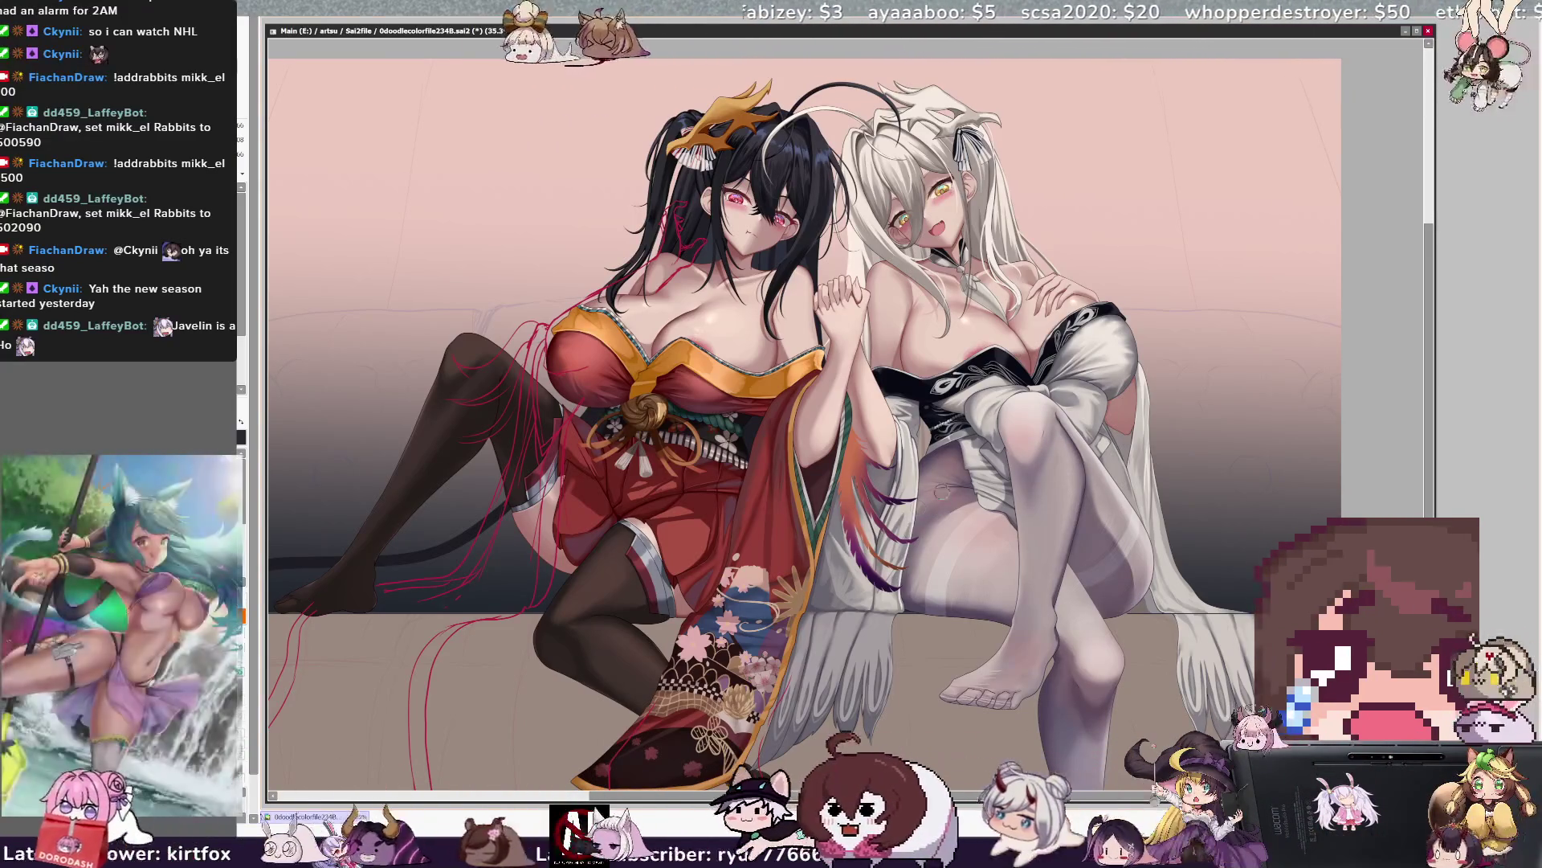